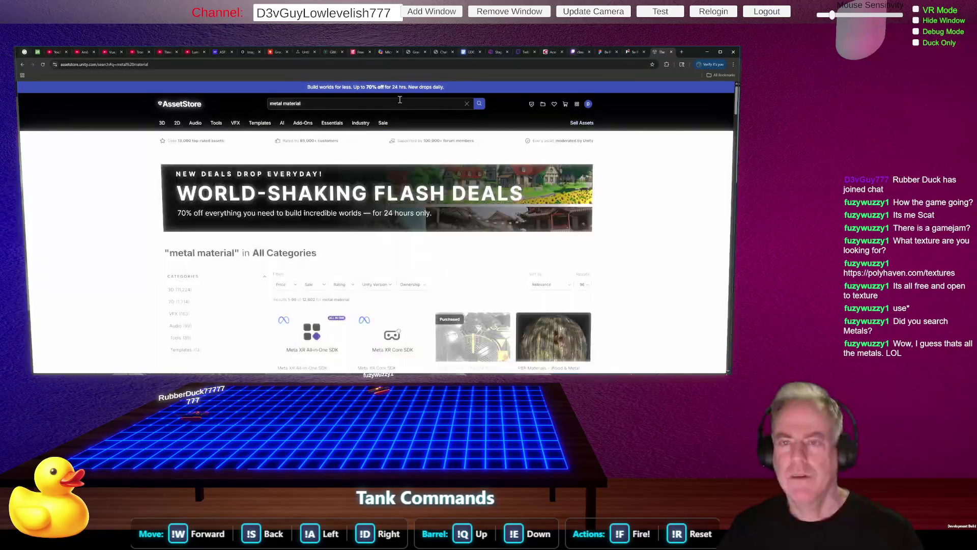
Re-run the 'metal material' search in the Unity Asset Store
click(358, 105)
key(Return)
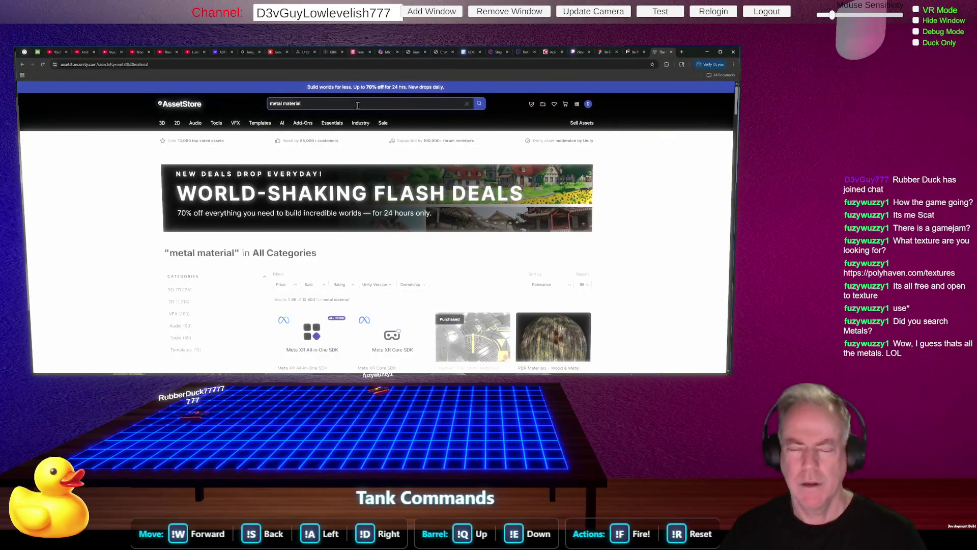
mouse_move(334, 139)
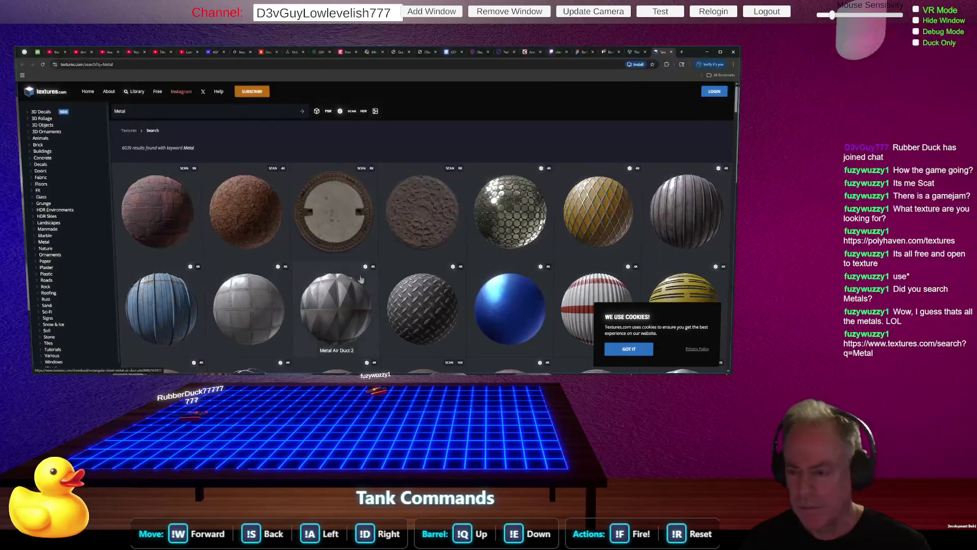
click(494, 316)
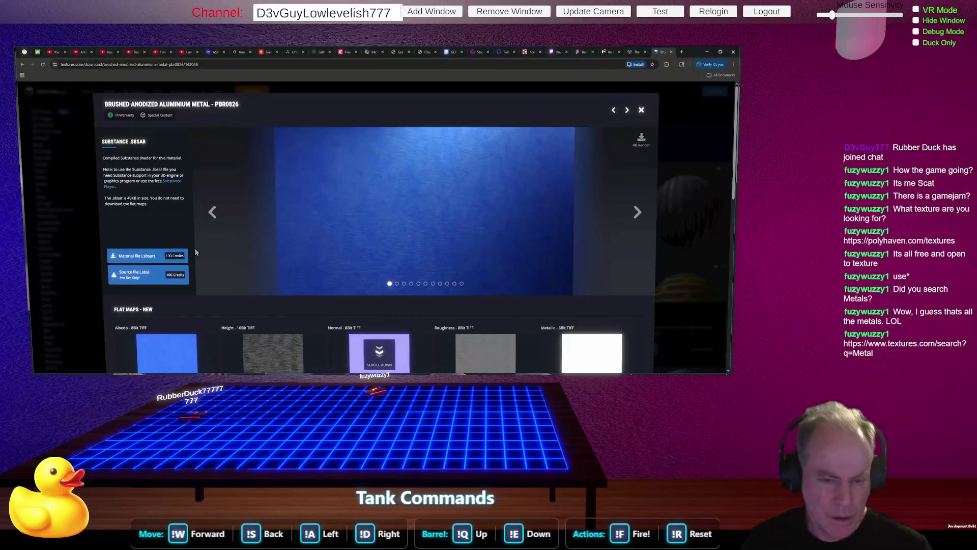
key(ctrl+minus)
key(ctrl+minus)
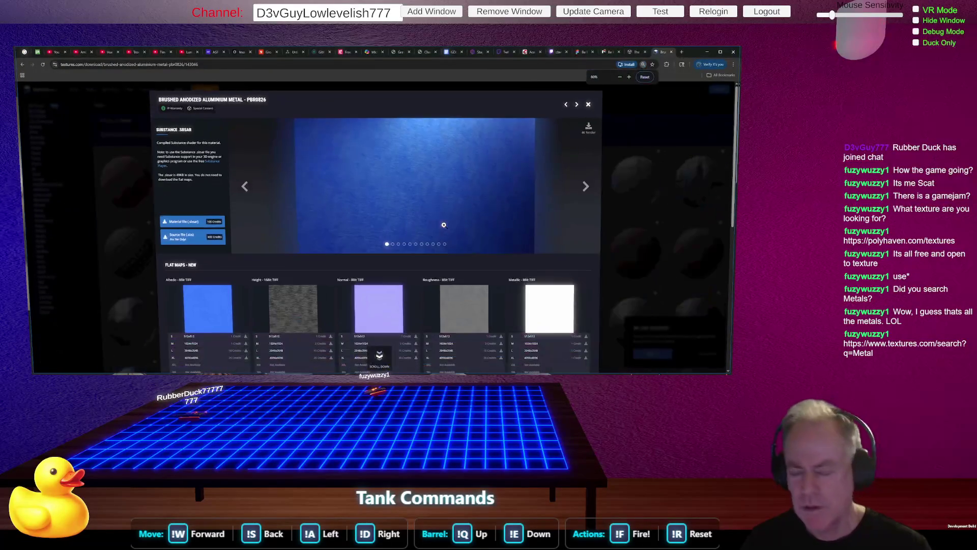
key(ctrl+plus)
key(ctrl+plus)
key(ctrl+plus)
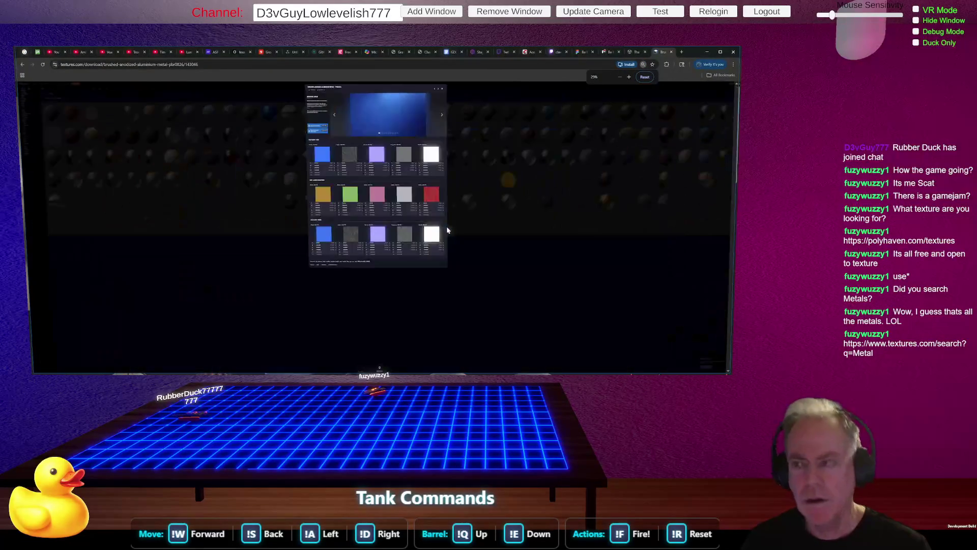
key(ctrl+plus)
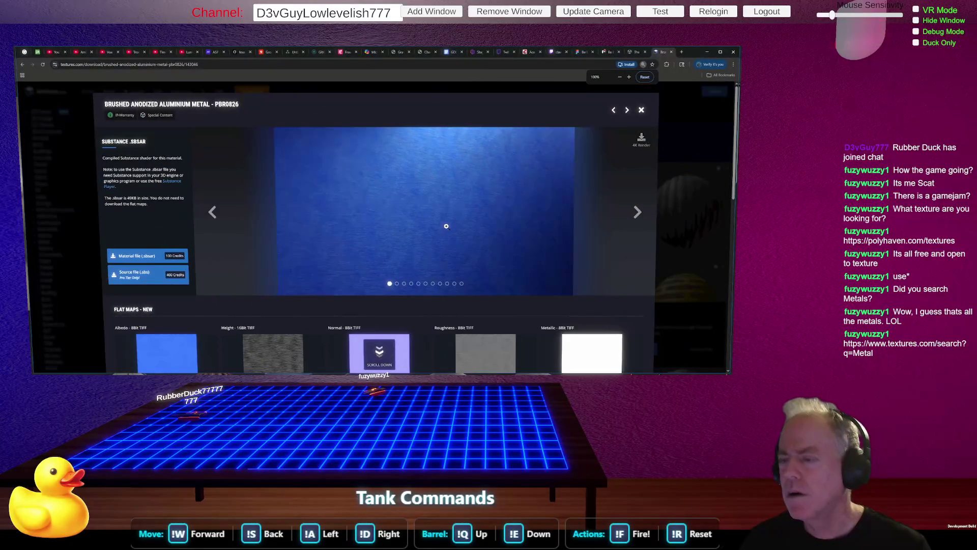
key(alt+Left)
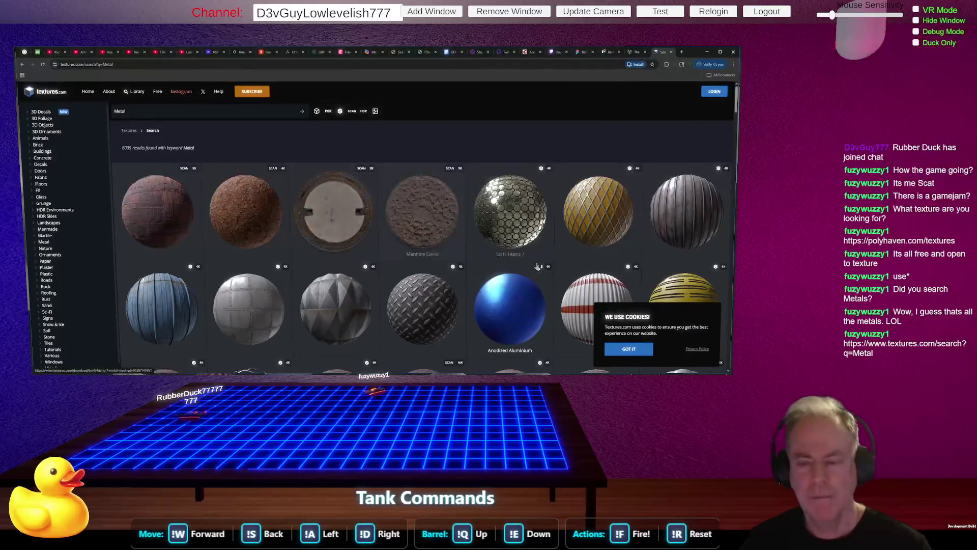
scroll(508, 277, down, 4)
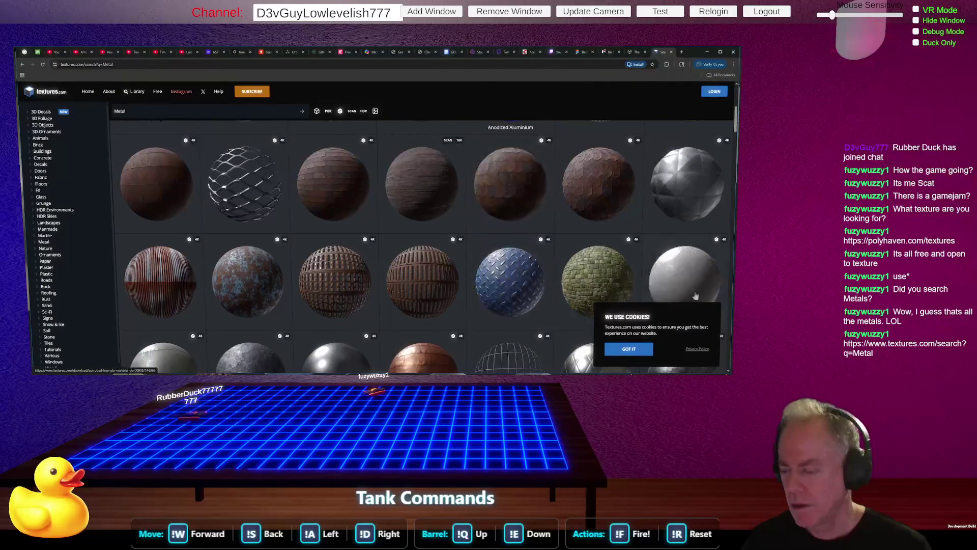
click(697, 349)
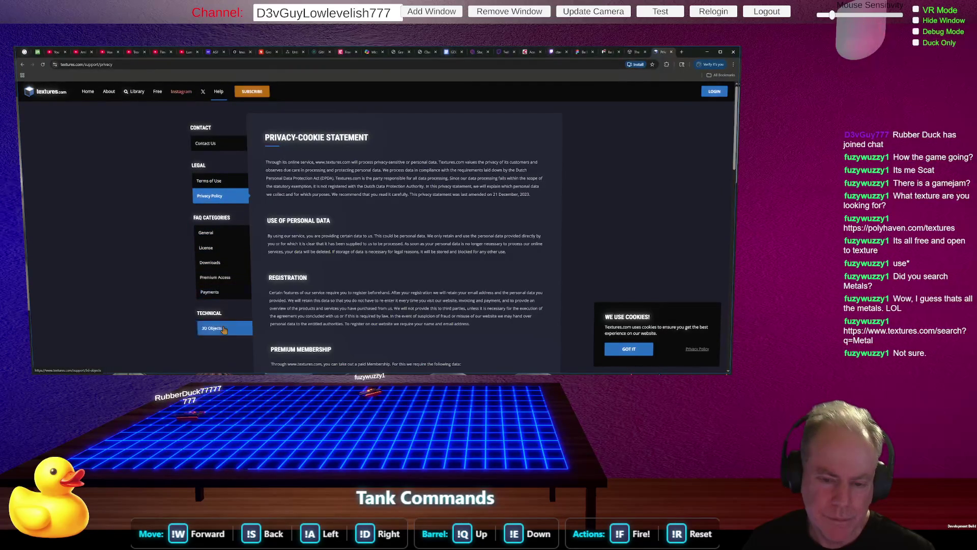
Read through the privacy statement, accept the cookie notice with GOT IT, and return home
scroll(627, 240, down, 1)
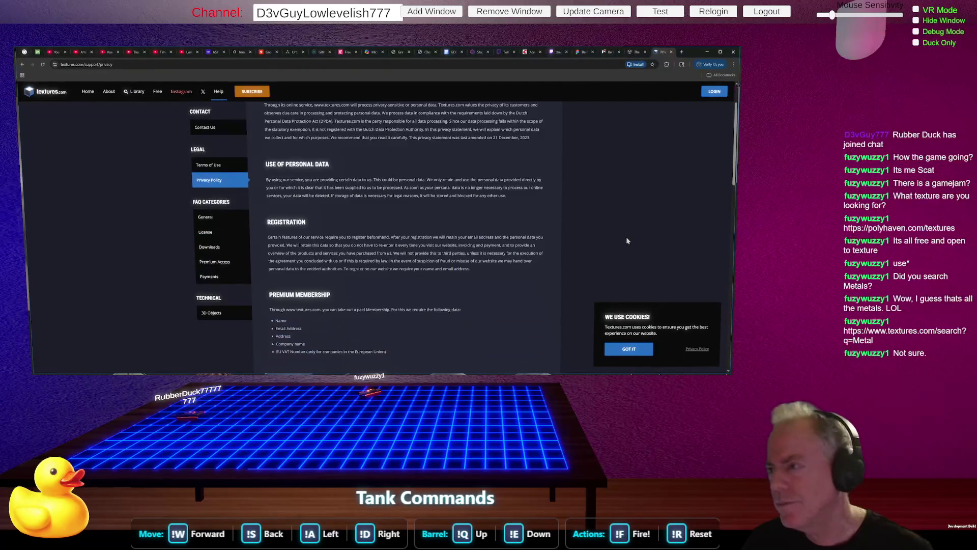
scroll(629, 212, down, 2)
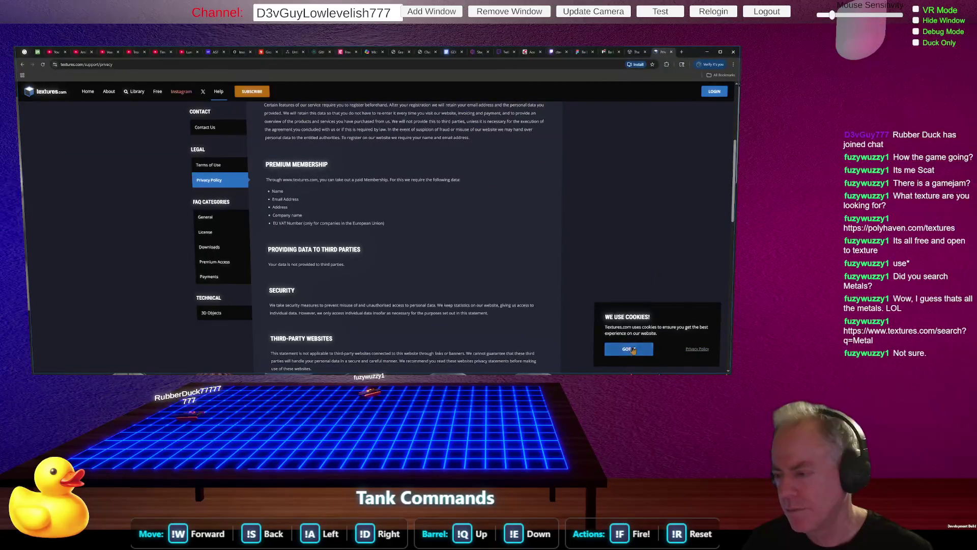
scroll(683, 270, down, 3)
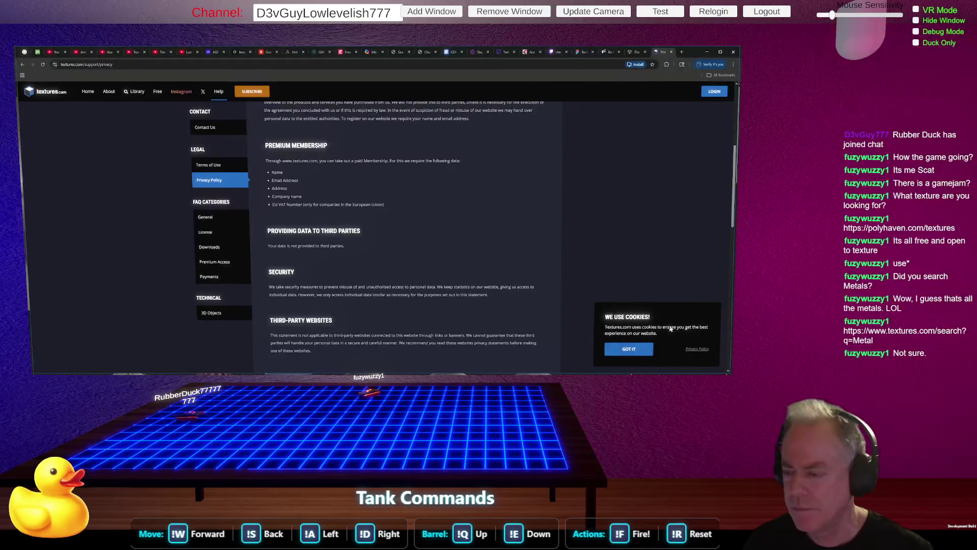
scroll(413, 250, down, 3)
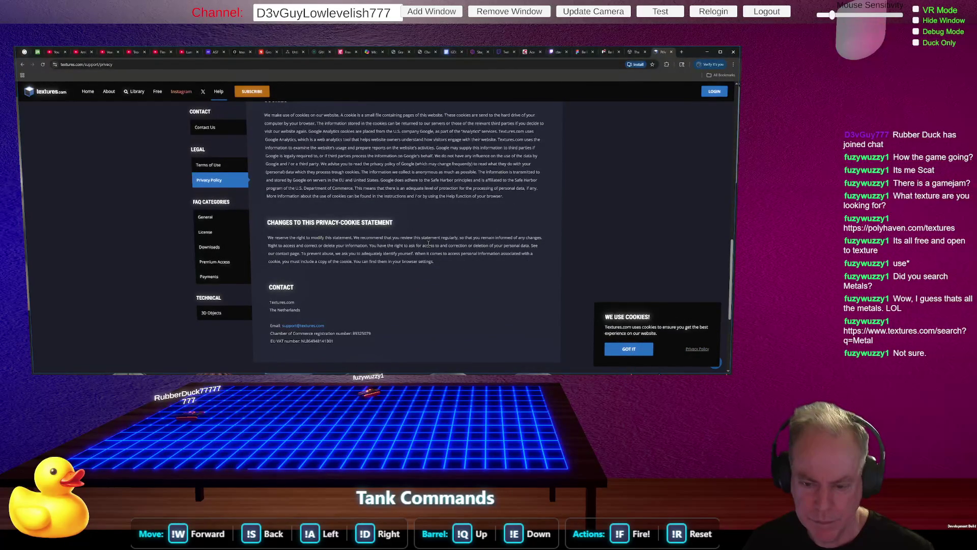
scroll(428, 245, up, 10)
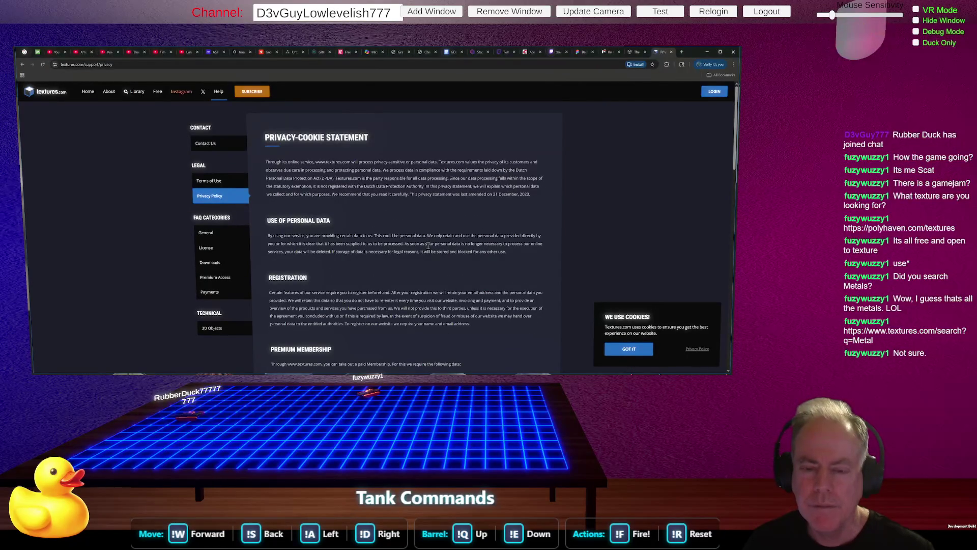
scroll(428, 246, down, 1)
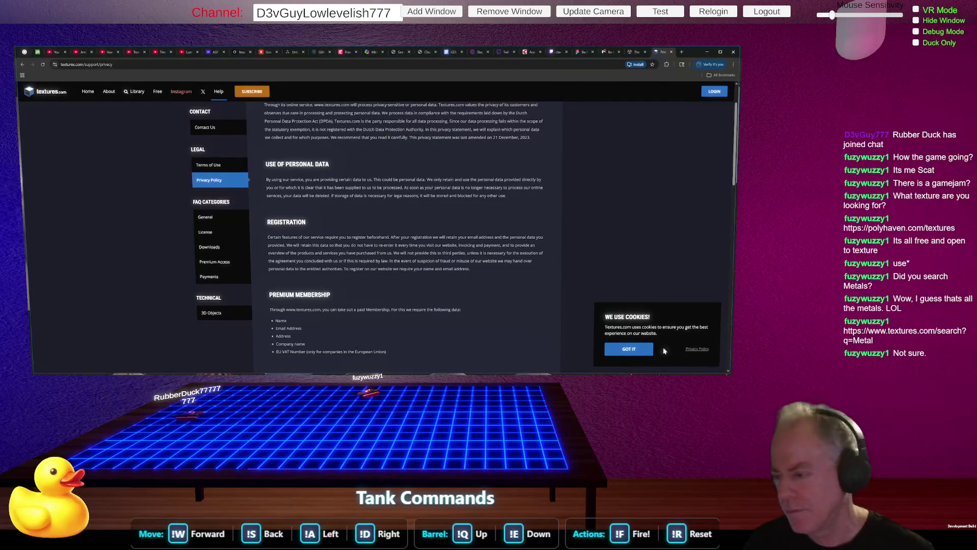
click(629, 348)
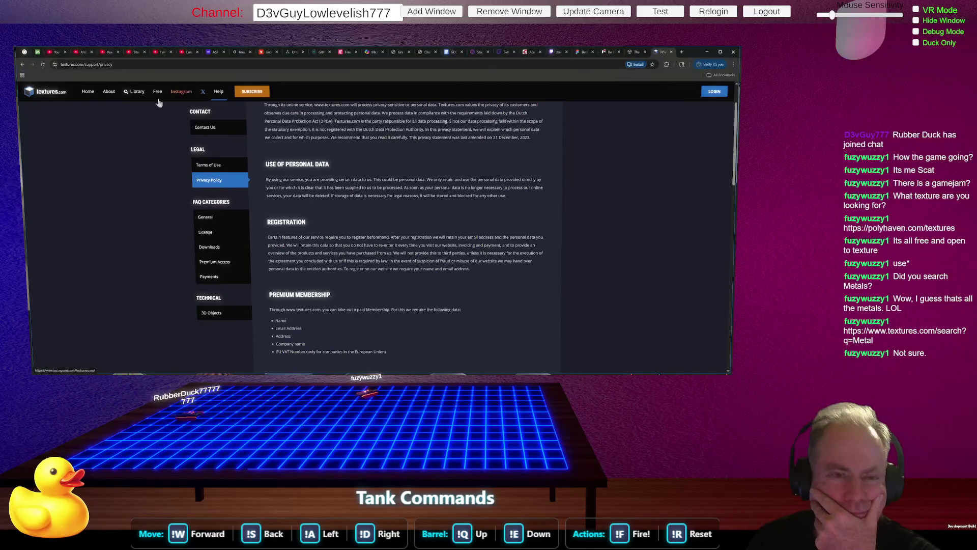
click(85, 96)
Go via About to the Library page and browse its latest textures and models grid
click(109, 93)
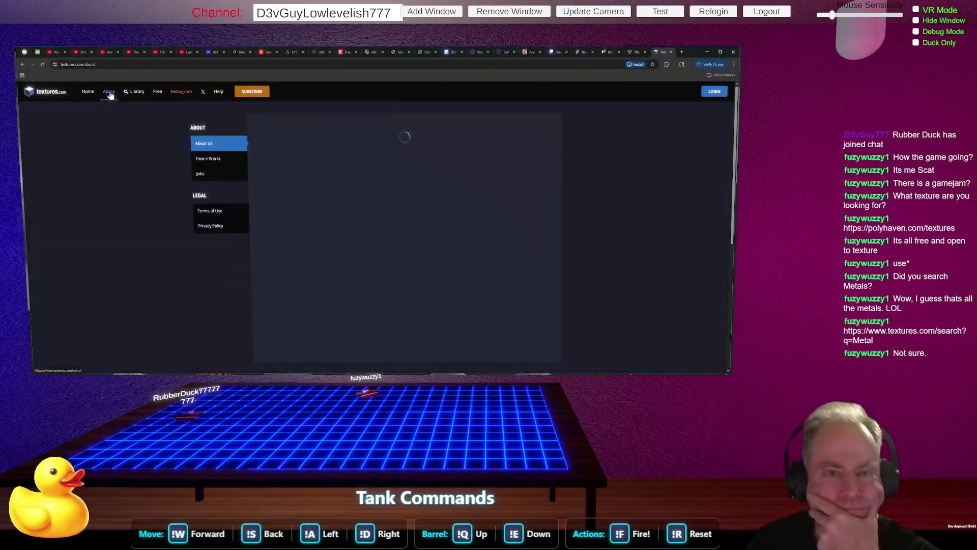
click(130, 97)
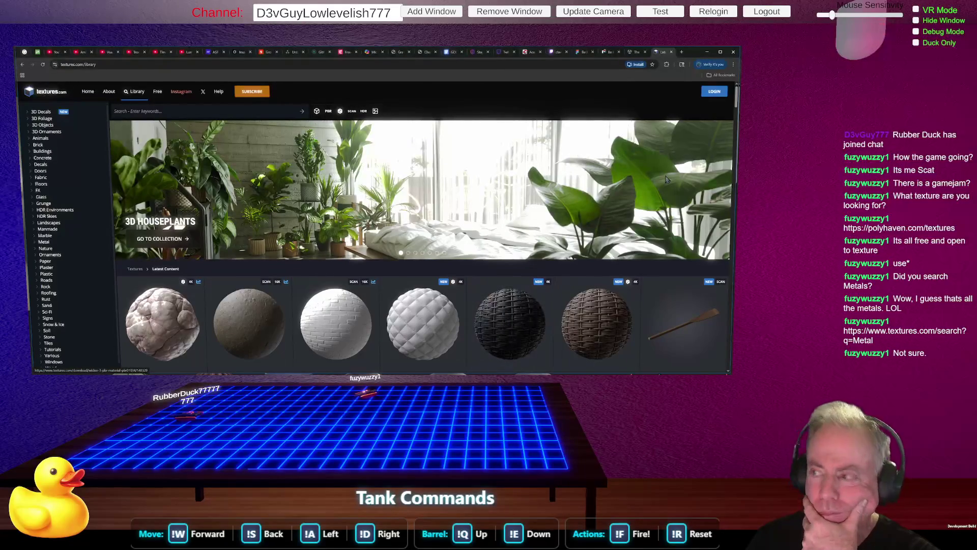
click(720, 52)
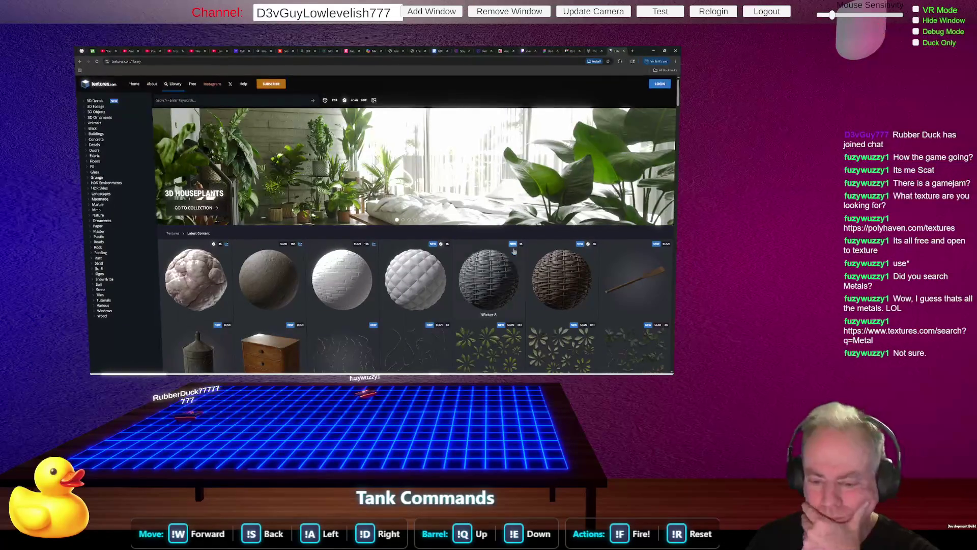
scroll(512, 254, down, 2)
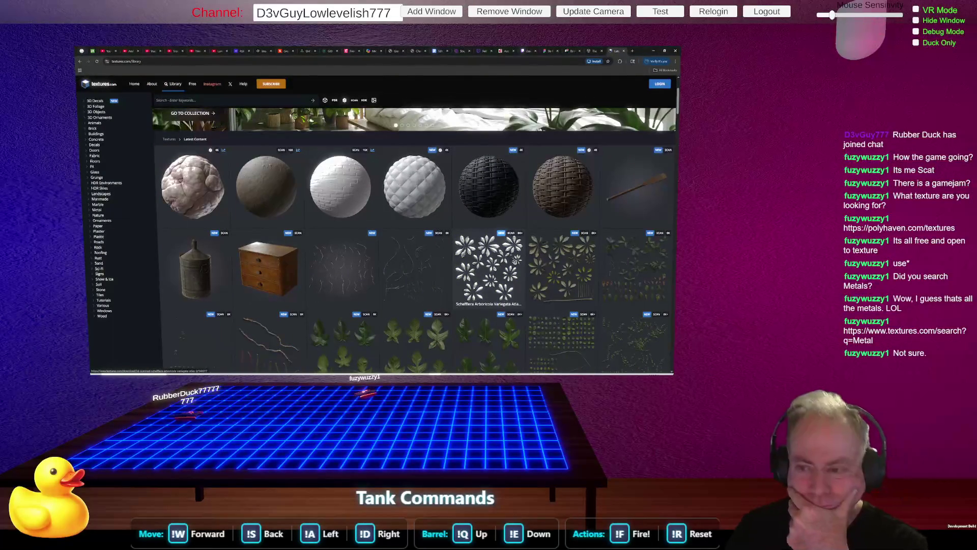
scroll(480, 260, down, 2)
scroll(461, 275, down, 5)
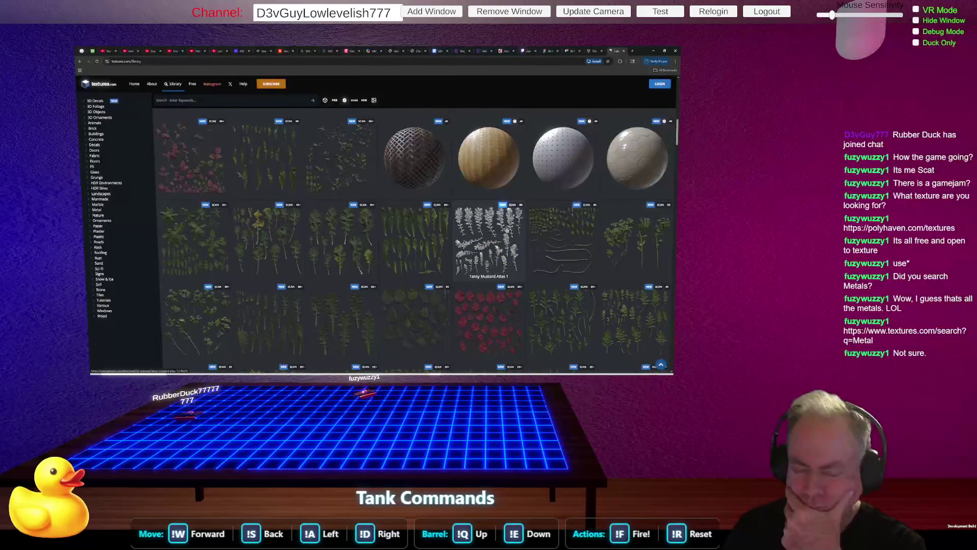
scroll(488, 213, up, 10)
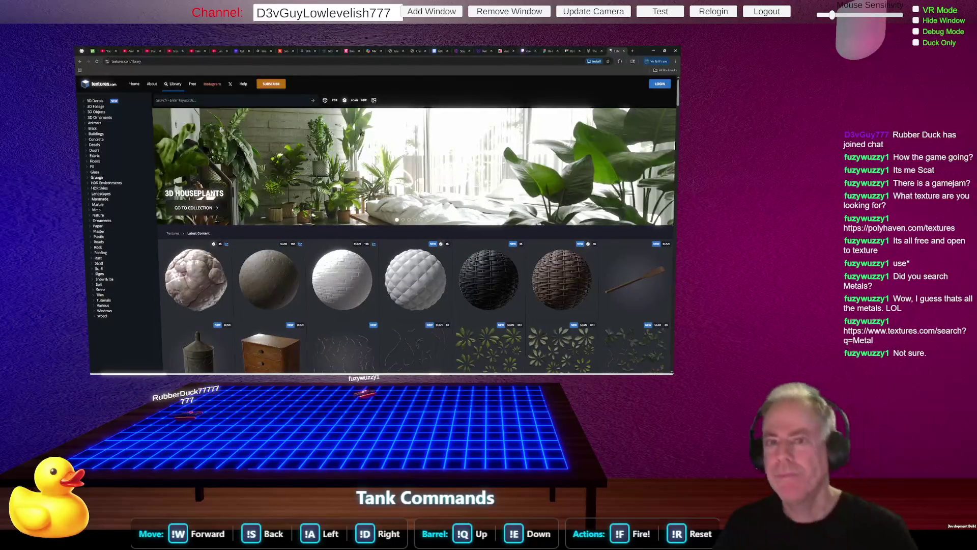
click(177, 101)
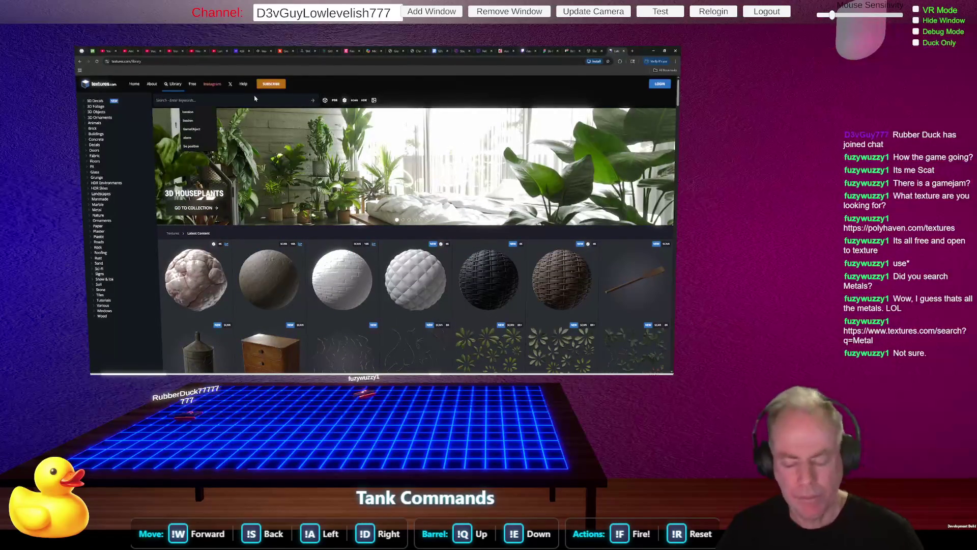
Search textures.com for 'metal' and scroll through the first sphere results
text(metal)
key(Return)
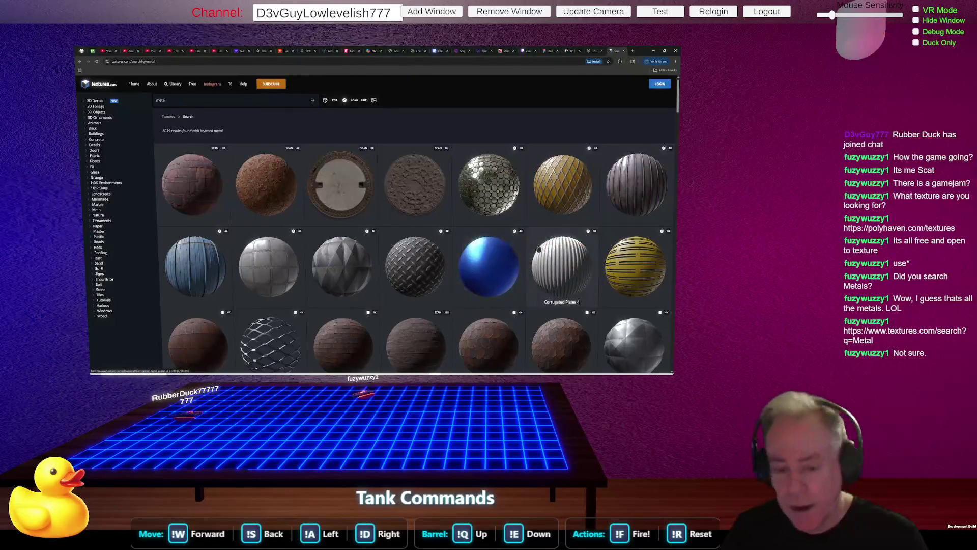
scroll(514, 255, down, 3)
scroll(538, 248, down, 2)
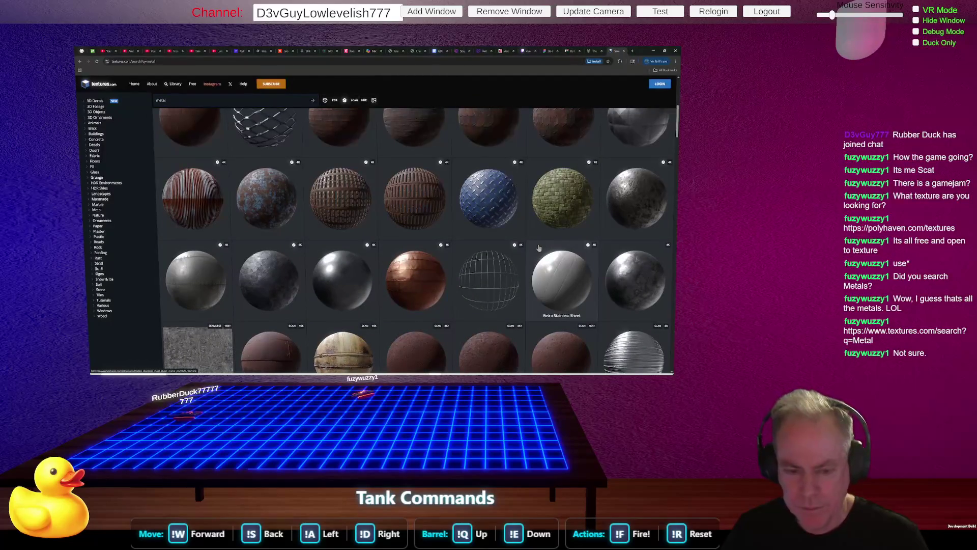
scroll(539, 247, down, 3)
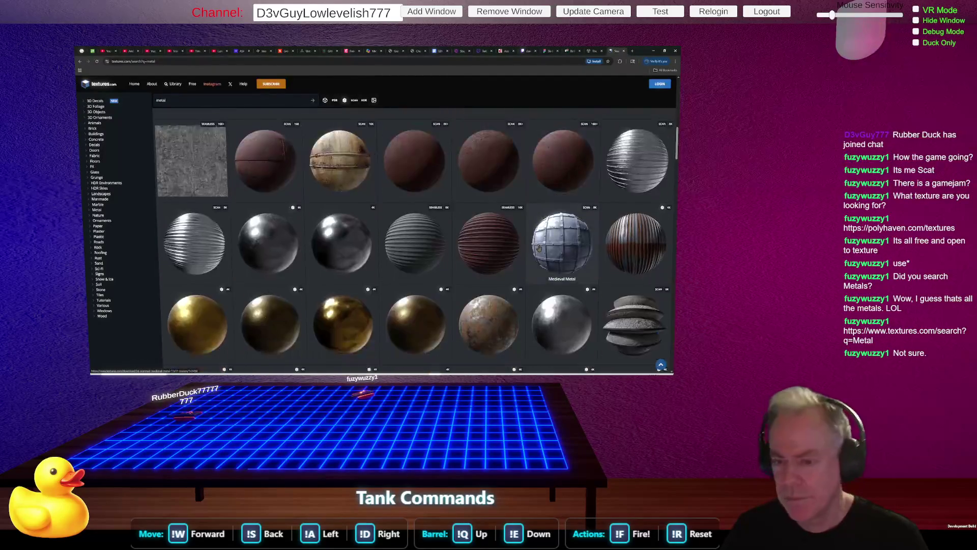
scroll(514, 249, down, 2)
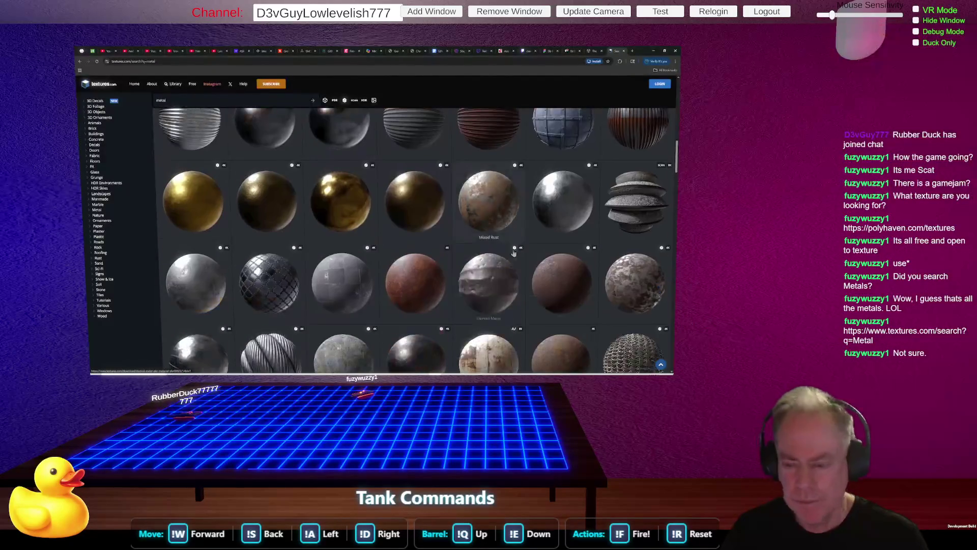
scroll(514, 249, down, 1)
scroll(513, 254, down, 4)
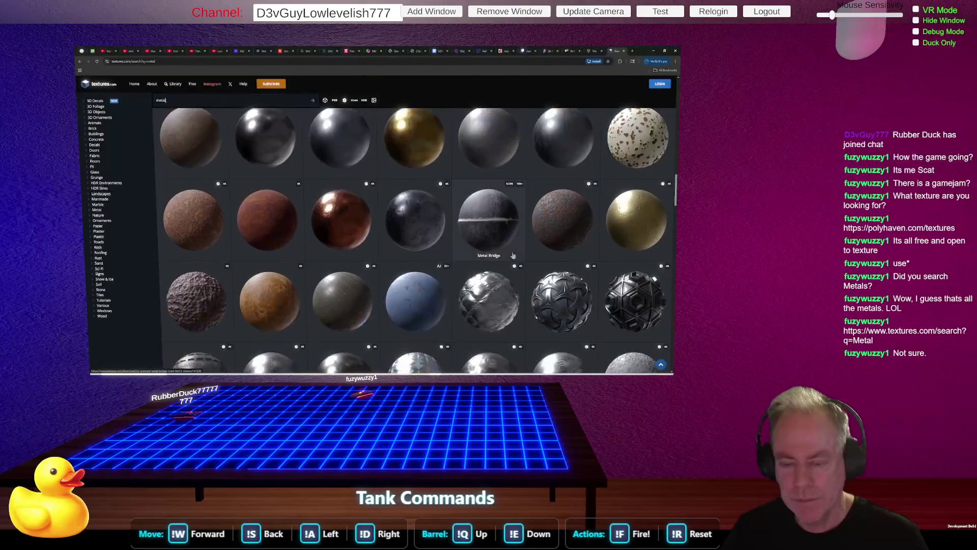
scroll(513, 255, down, 1)
scroll(513, 255, down, 2)
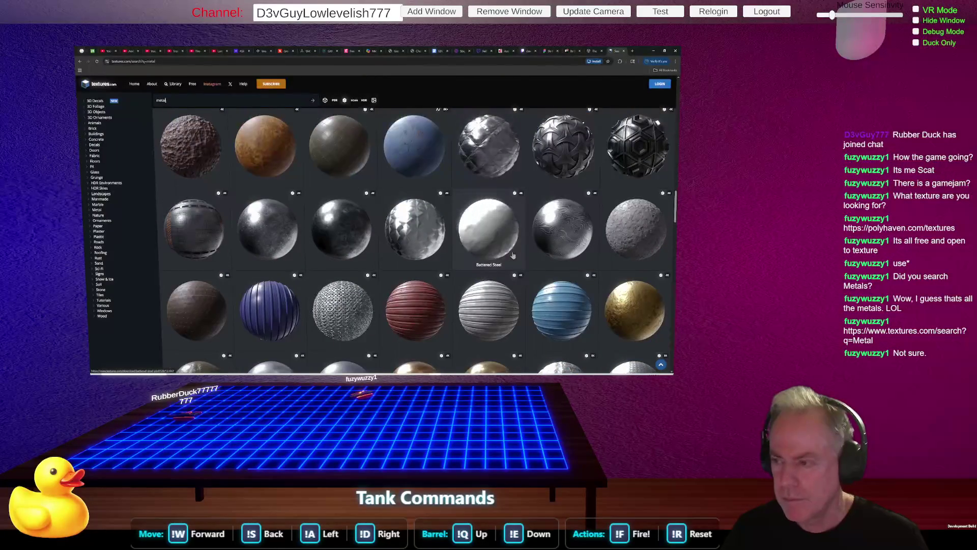
Scroll further until more metal results load, then search for 'brushed' instead
scroll(513, 255, down, 1)
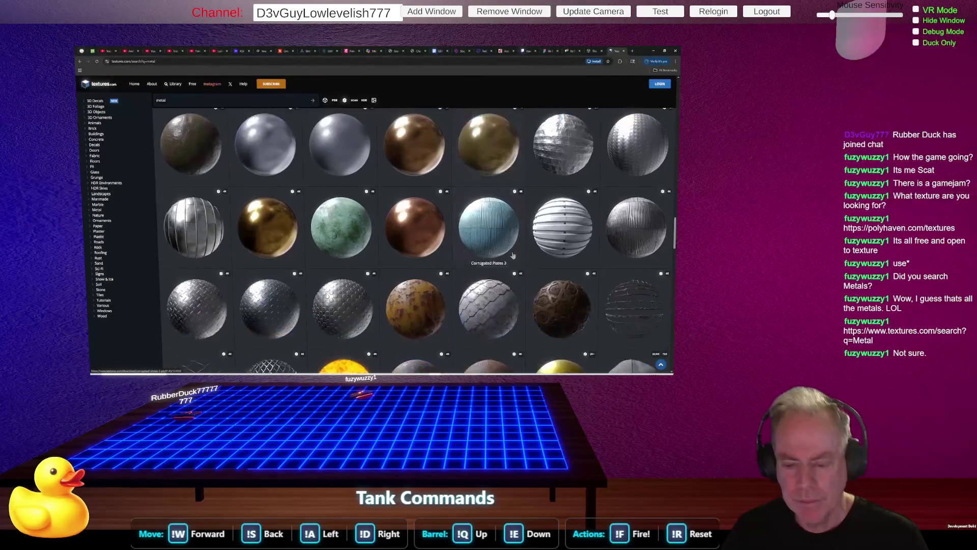
scroll(513, 255, down, 3)
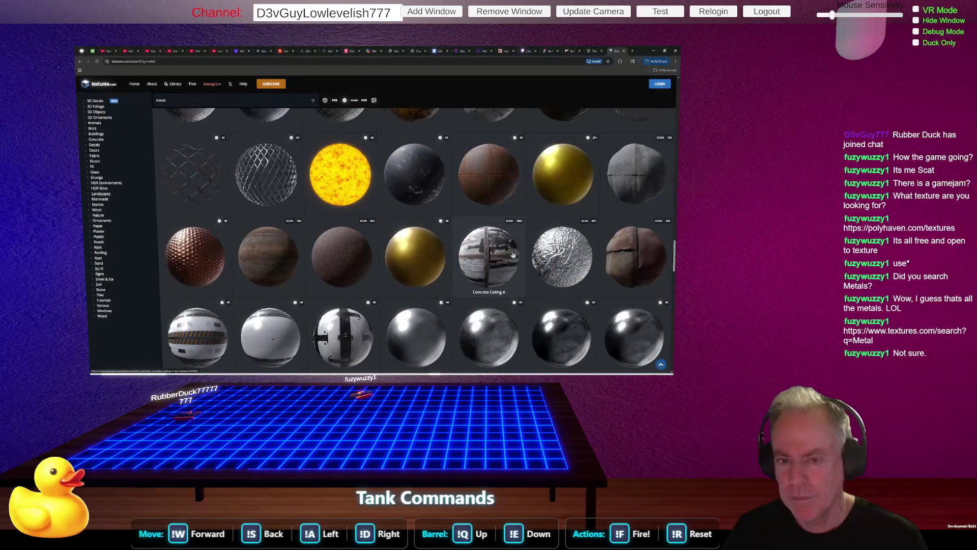
scroll(513, 255, down, 1)
scroll(513, 255, down, 1)
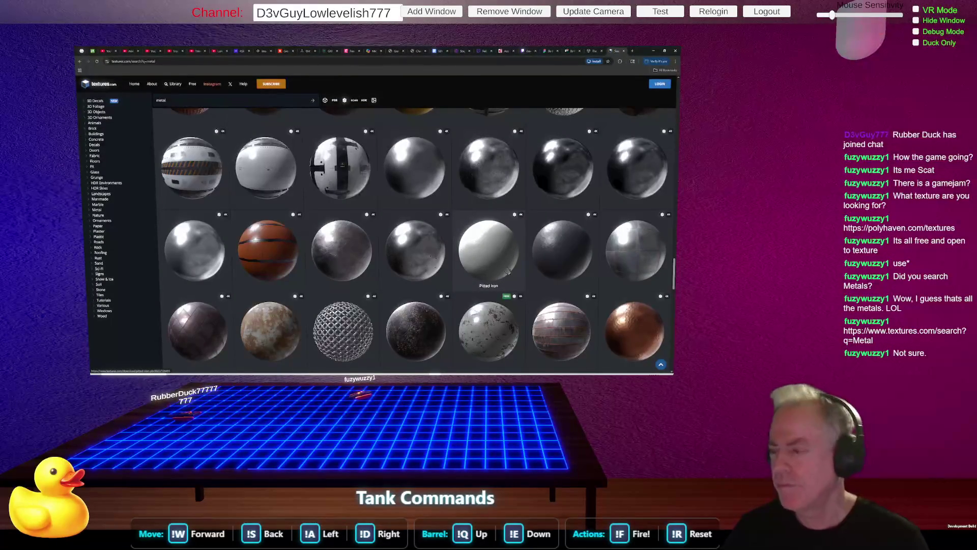
scroll(506, 263, down, 2)
scroll(511, 270, down, 1)
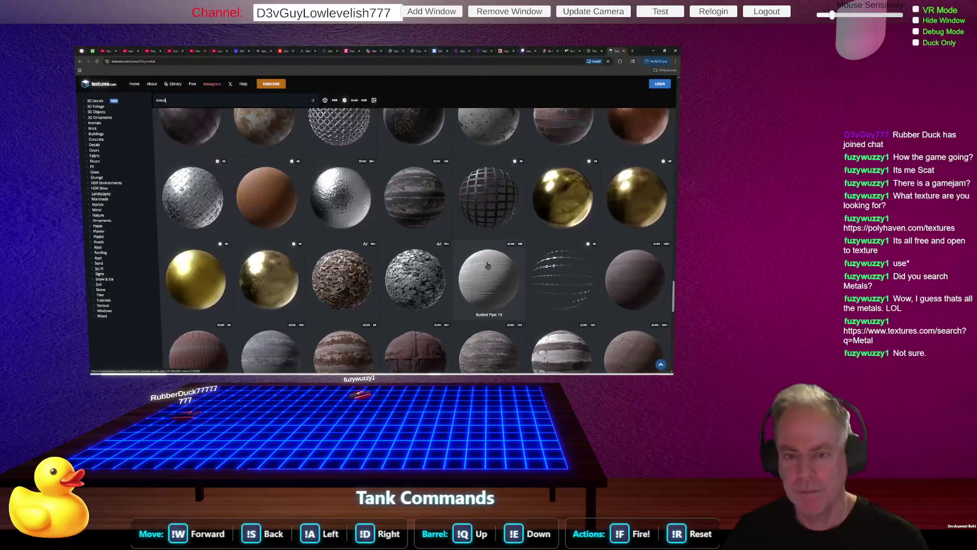
scroll(471, 276, down, 10)
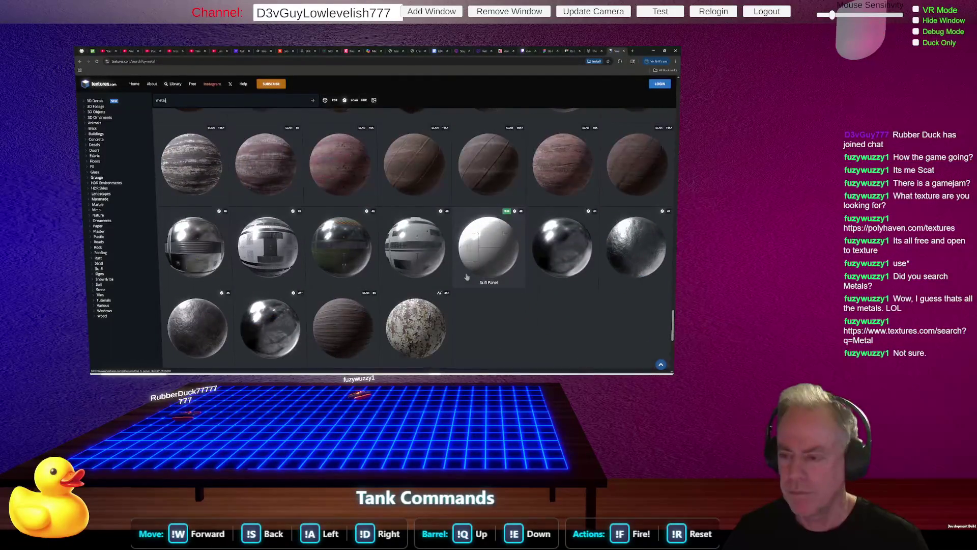
scroll(467, 276, down, 2)
scroll(466, 275, down, 2)
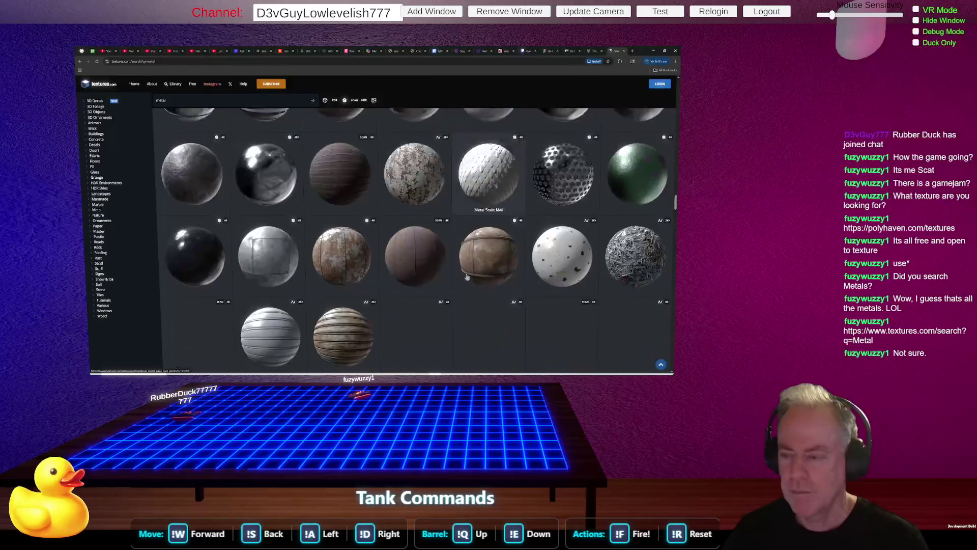
text(brushed)
key(Return)
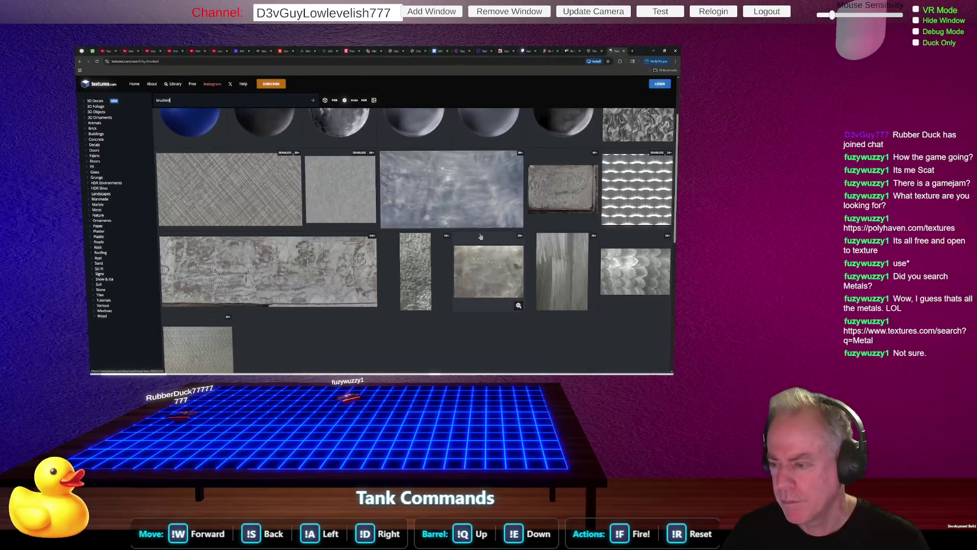
Browse the brushed results and open the Brushed Steel PBR0131 texture details
scroll(481, 239, down, 2)
scroll(464, 280, up, 2)
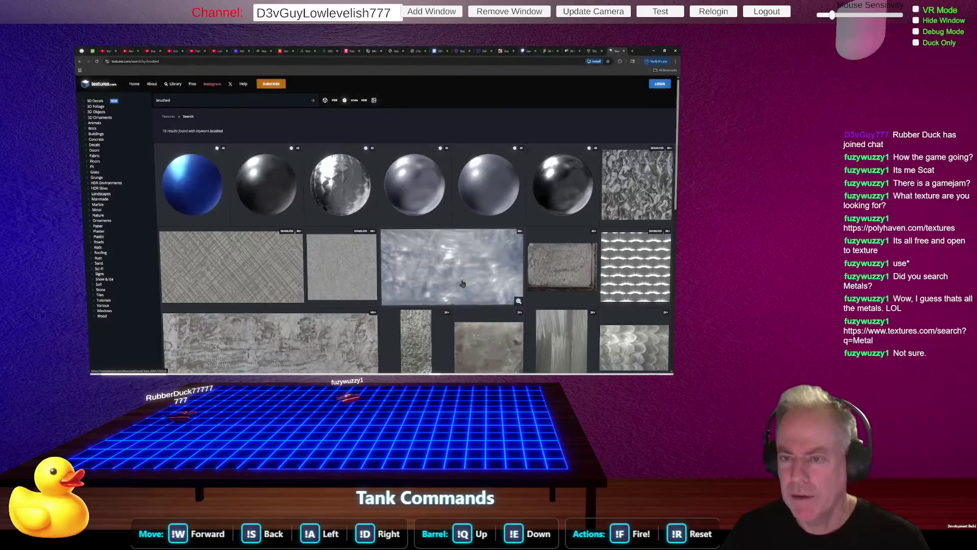
scroll(468, 283, up, 1)
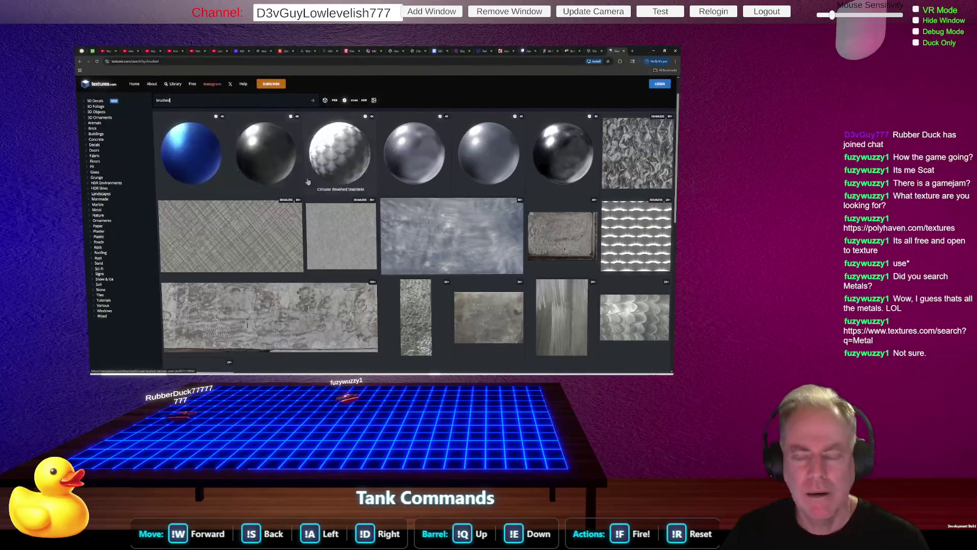
click(562, 159)
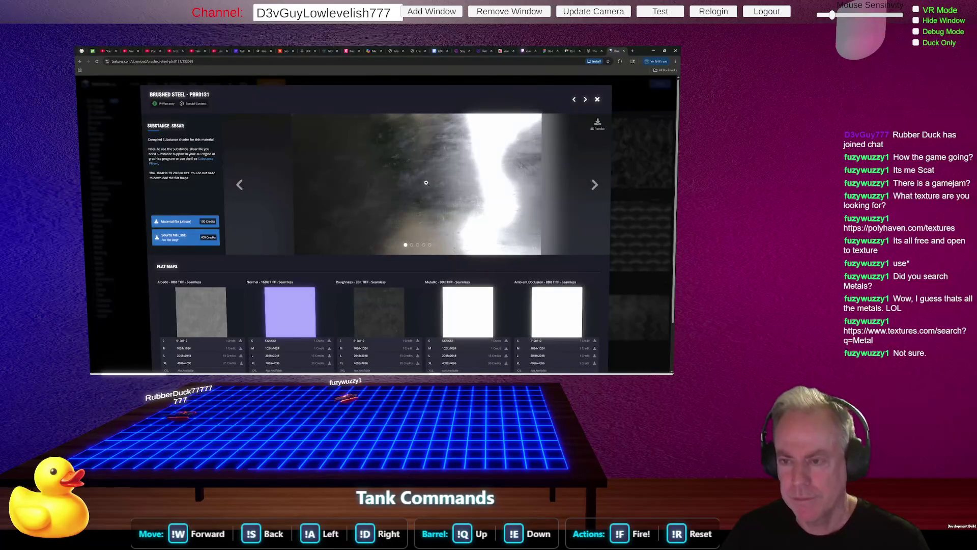
Cycle through all the Brushed Steel preview images back to the first one
click(596, 185)
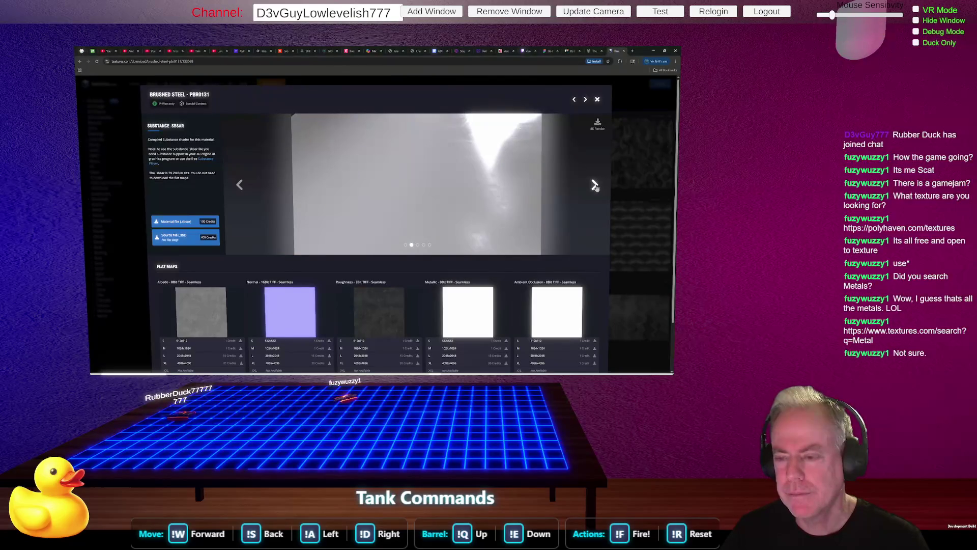
click(595, 186)
click(596, 185)
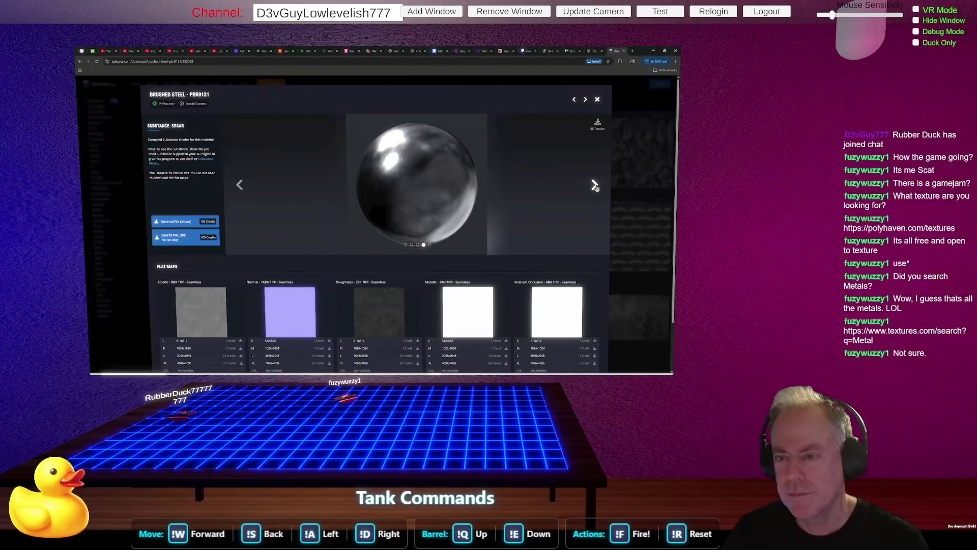
click(595, 185)
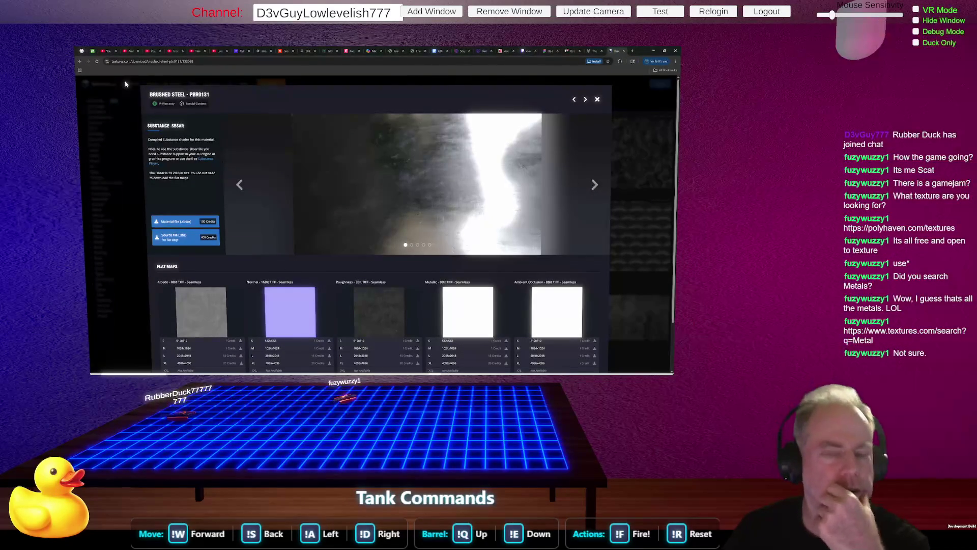
Return to the brushed results, then switch to the Asset Store's 'metal material' results
click(81, 62)
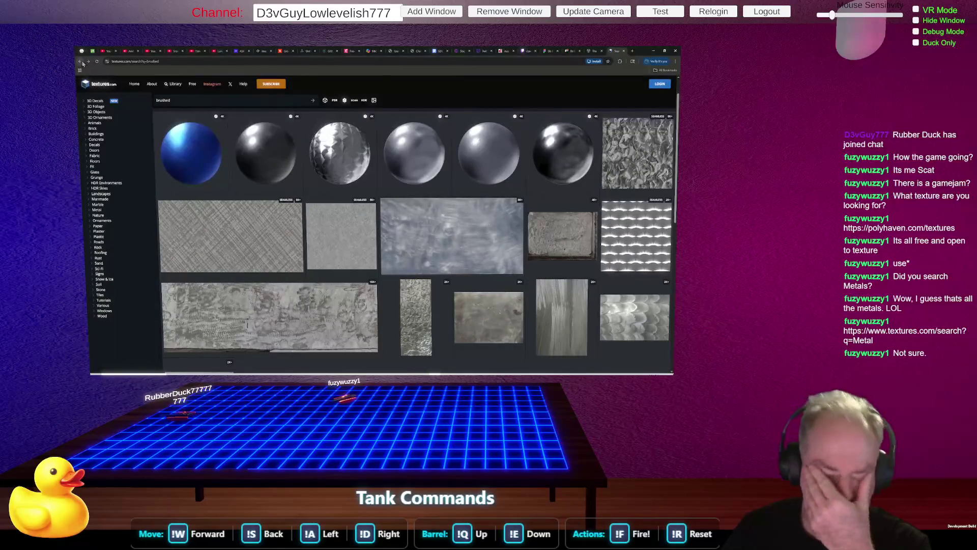
scroll(377, 244, down, 2)
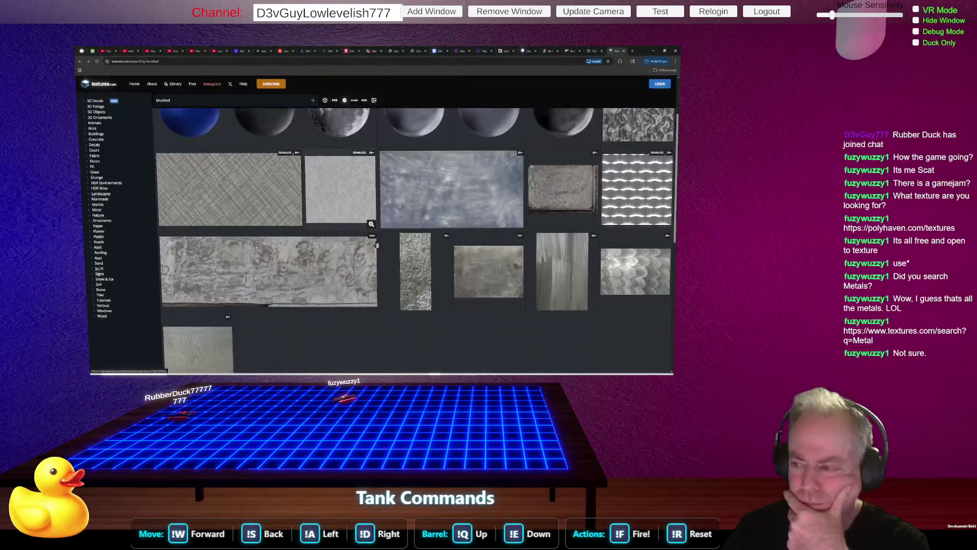
scroll(377, 245, up, 3)
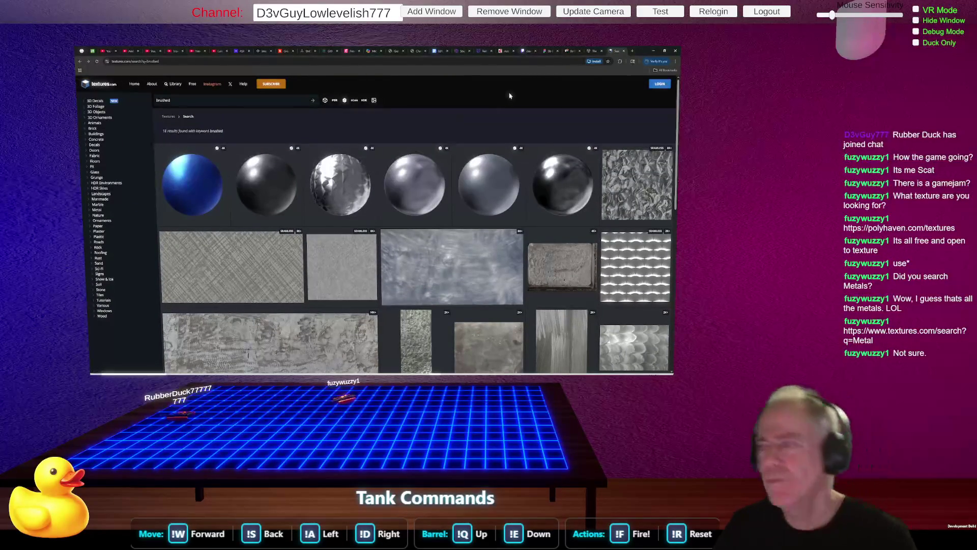
click(593, 51)
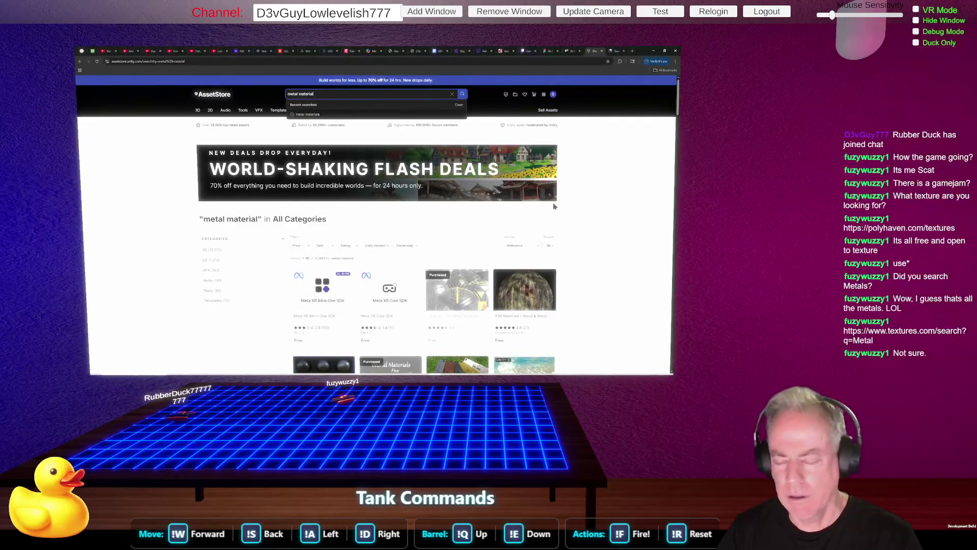
scroll(579, 218, down, 2)
scroll(579, 218, down, 1)
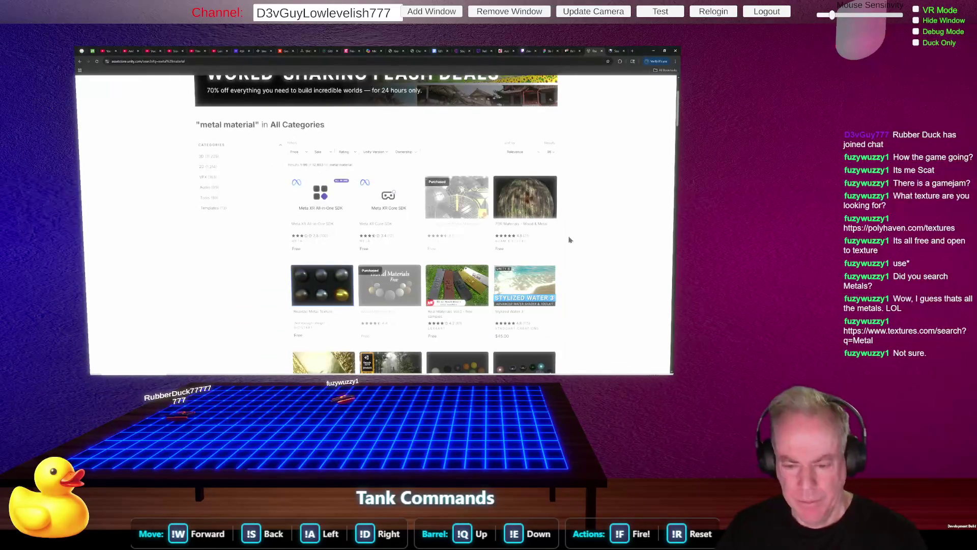
scroll(591, 255, down, 1)
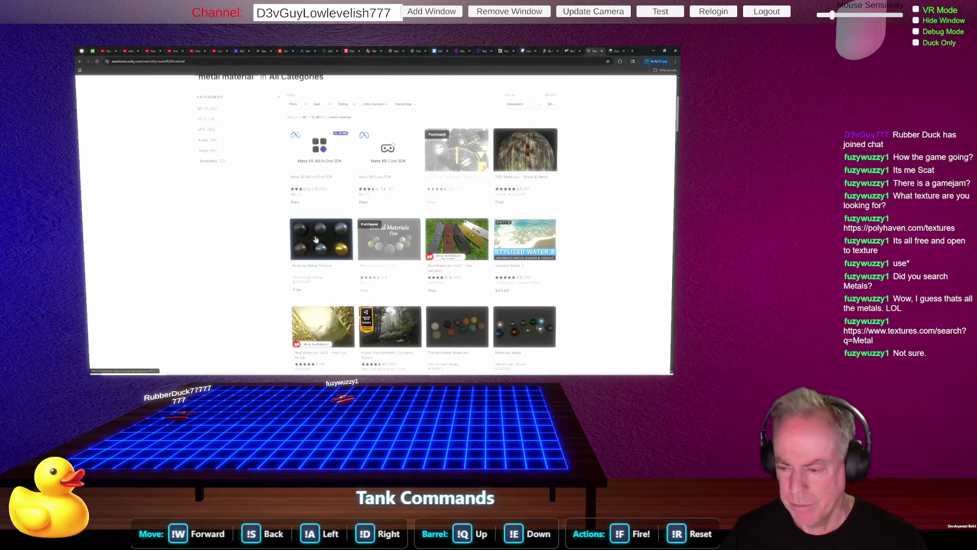
click(315, 239)
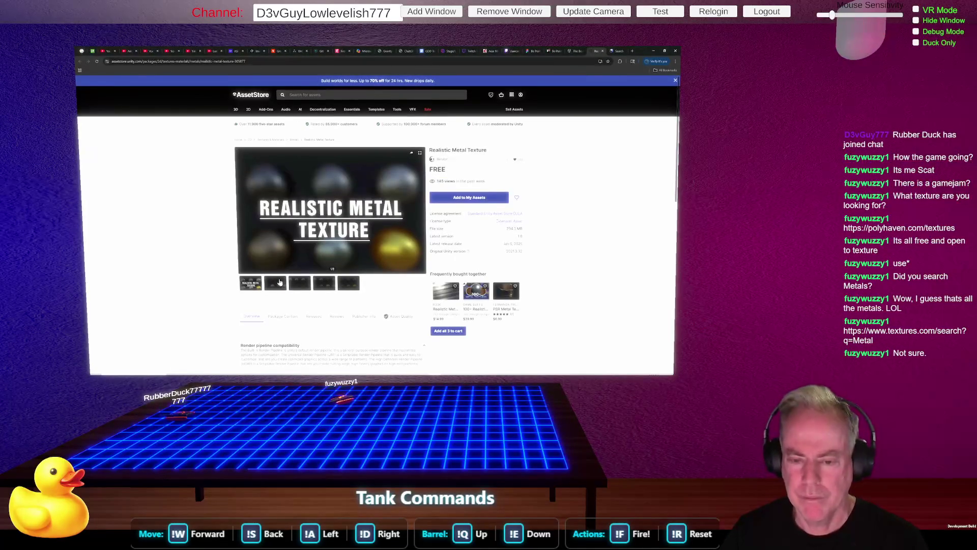
View gallery images two through five, zooming the page in and back to 100%
click(278, 288)
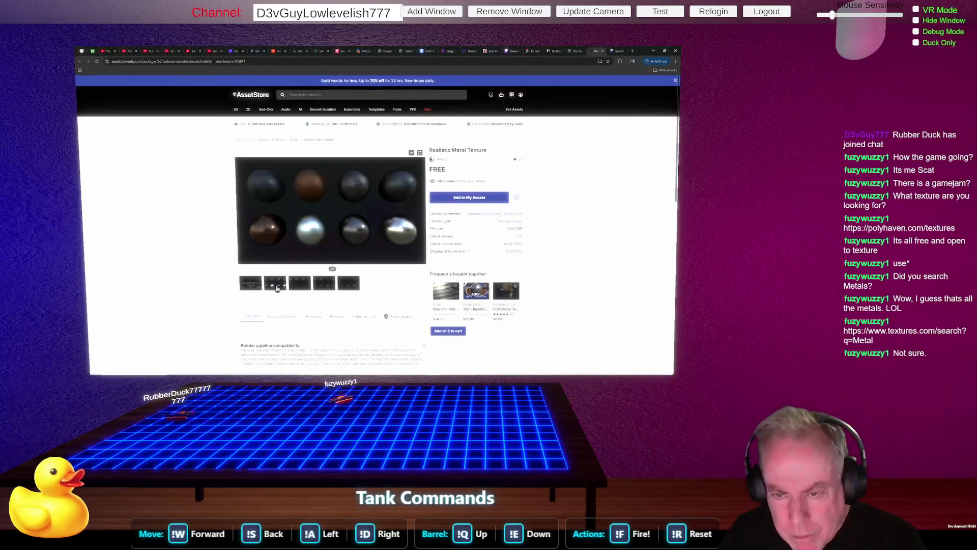
click(306, 283)
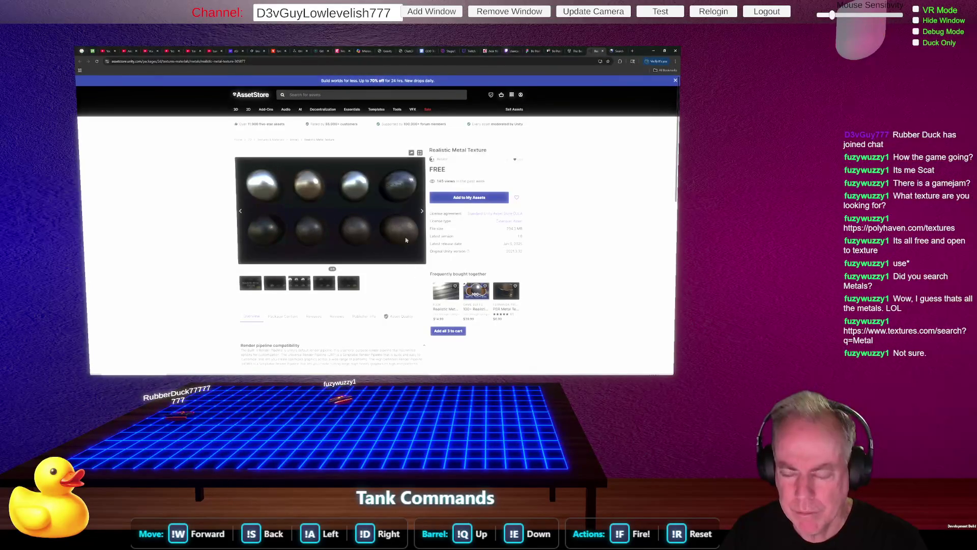
click(421, 212)
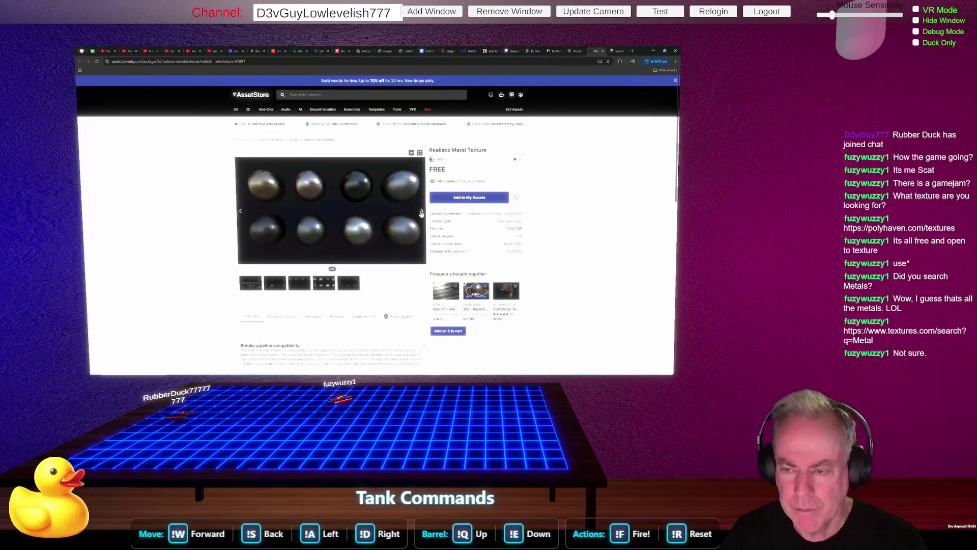
click(422, 213)
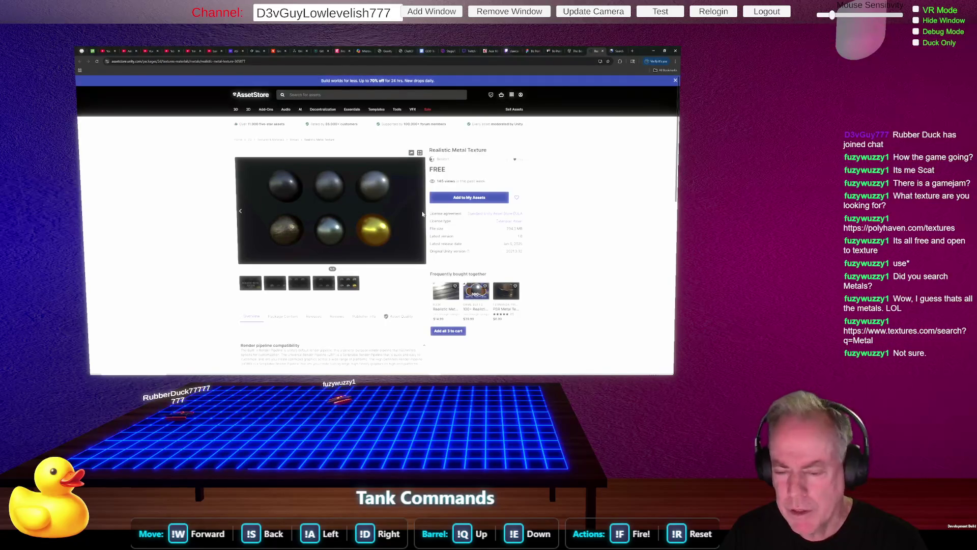
key(ctrl+plus)
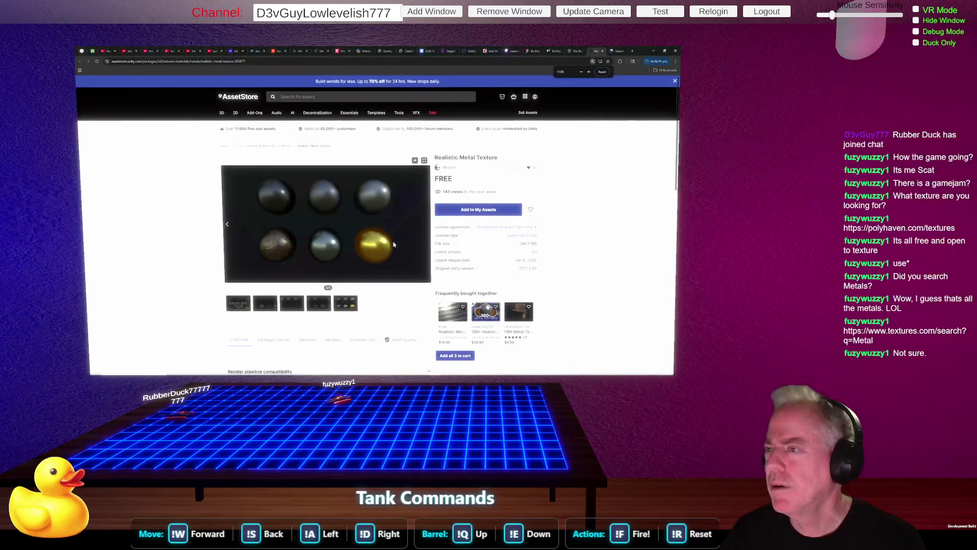
key(ctrl+plus)
key(ctrl+plus)
key(ctrl+plus)
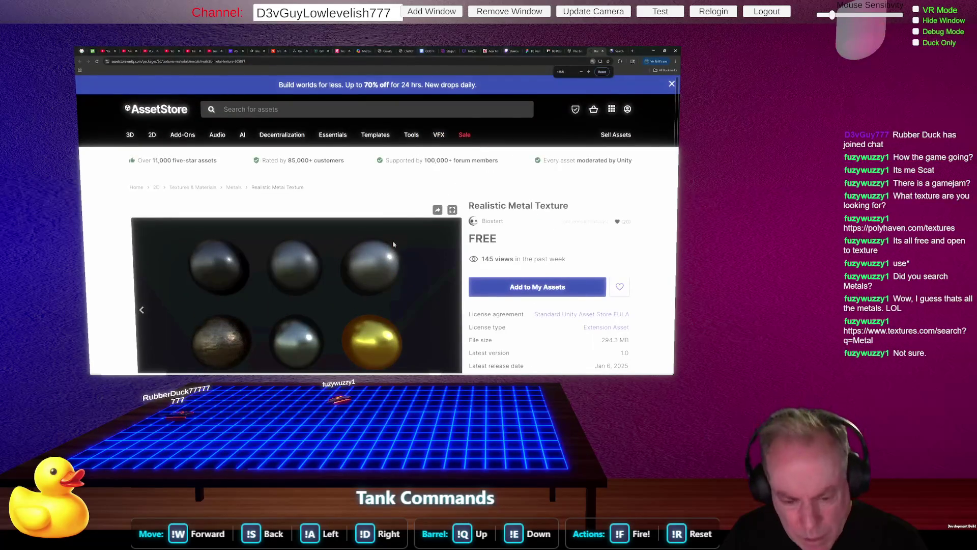
key(ctrl+minus)
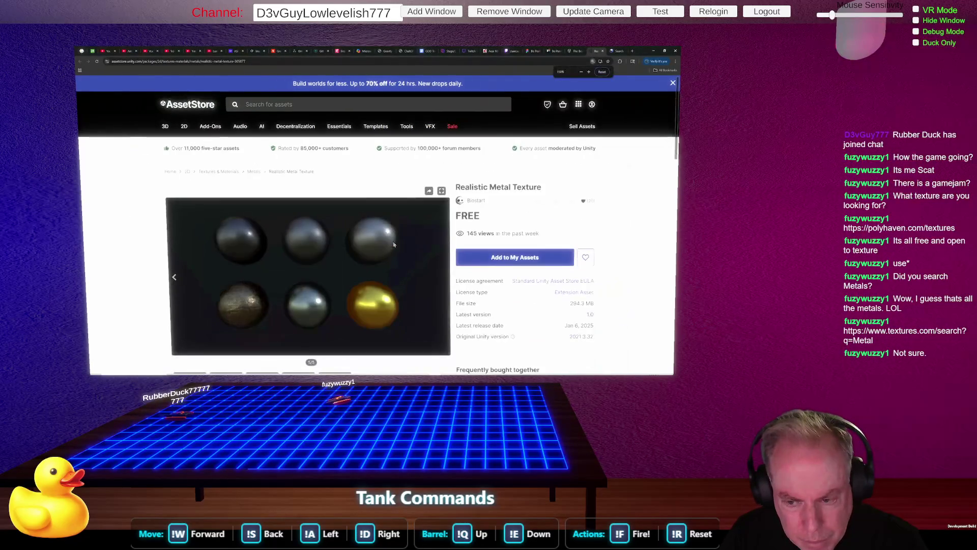
key(ctrl+minus)
key(ctrl+minus)
key(ctrl+minus)
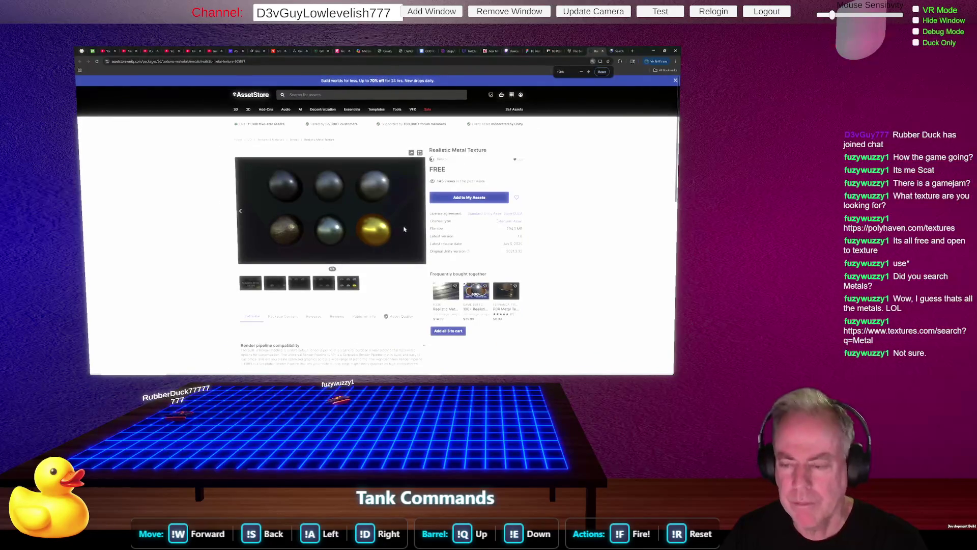
Step back to the title image and add the free Realistic Metal Texture to My Assets
click(241, 212)
click(241, 213)
click(240, 213)
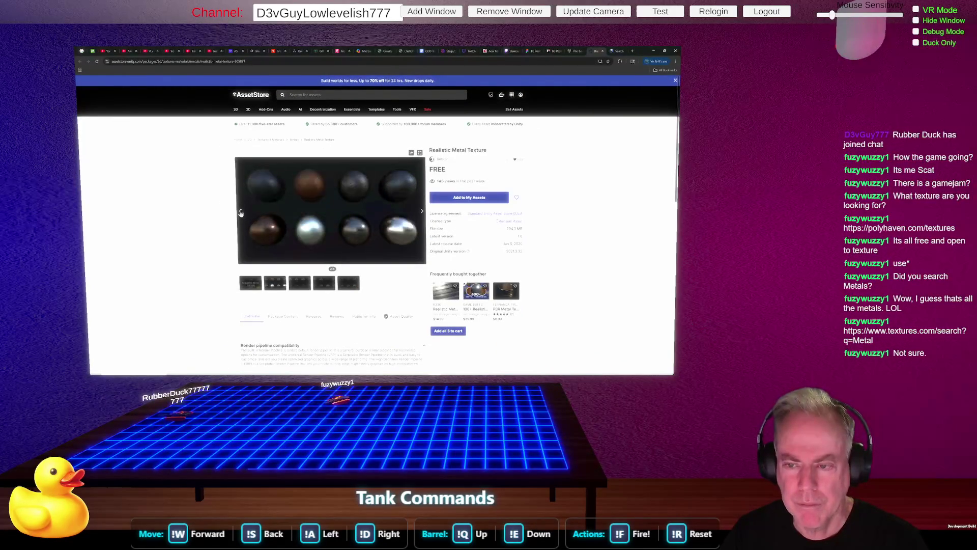
click(242, 213)
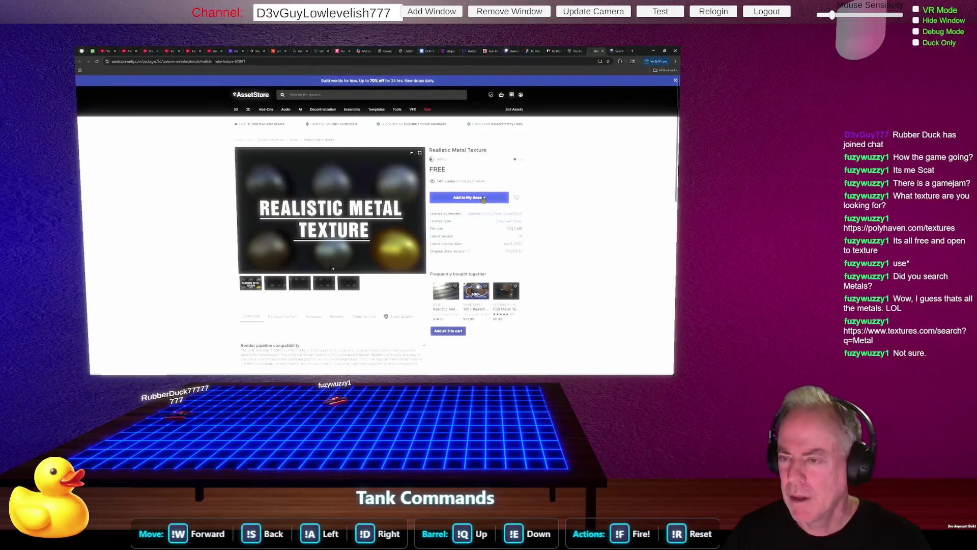
click(484, 200)
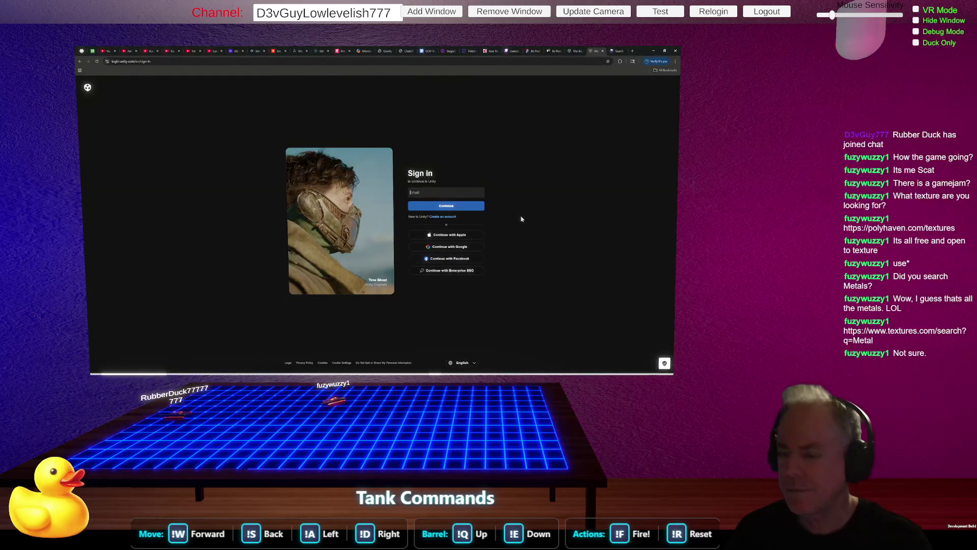
Sign in to unity.com with a Google account and add Realistic Metal Texture again
click(459, 247)
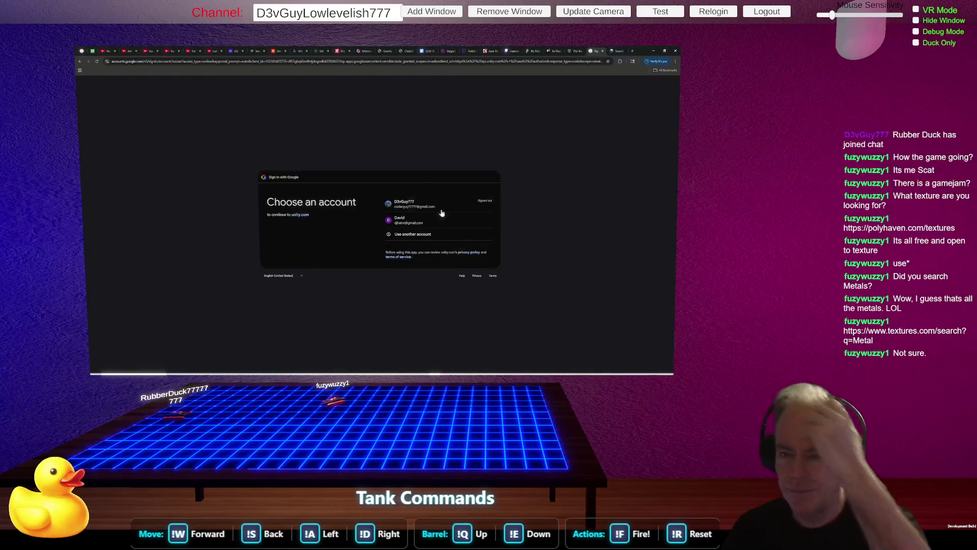
click(415, 222)
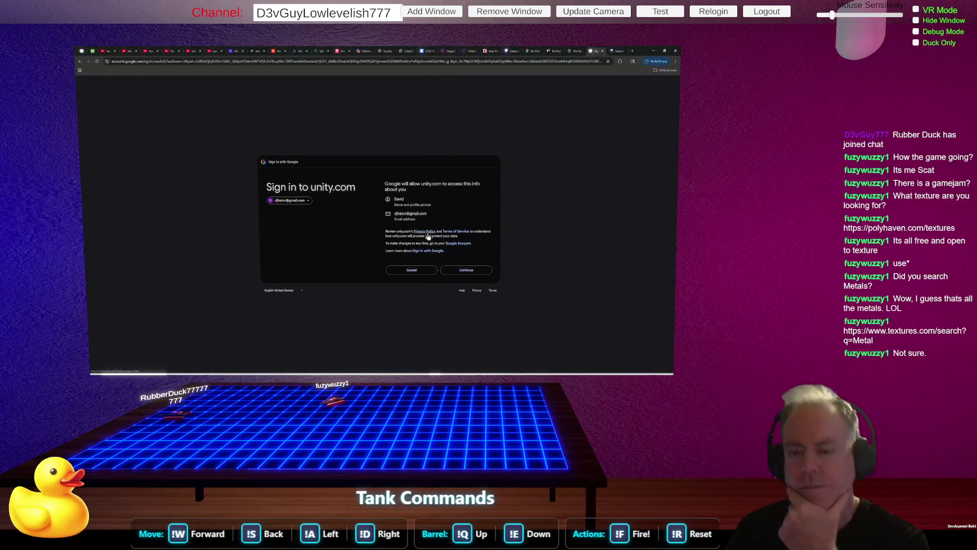
click(478, 271)
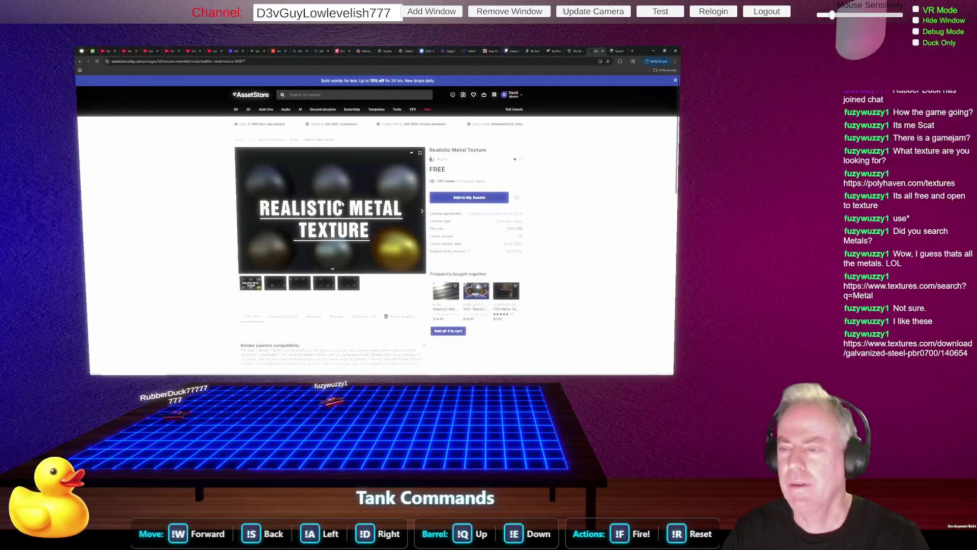
click(479, 199)
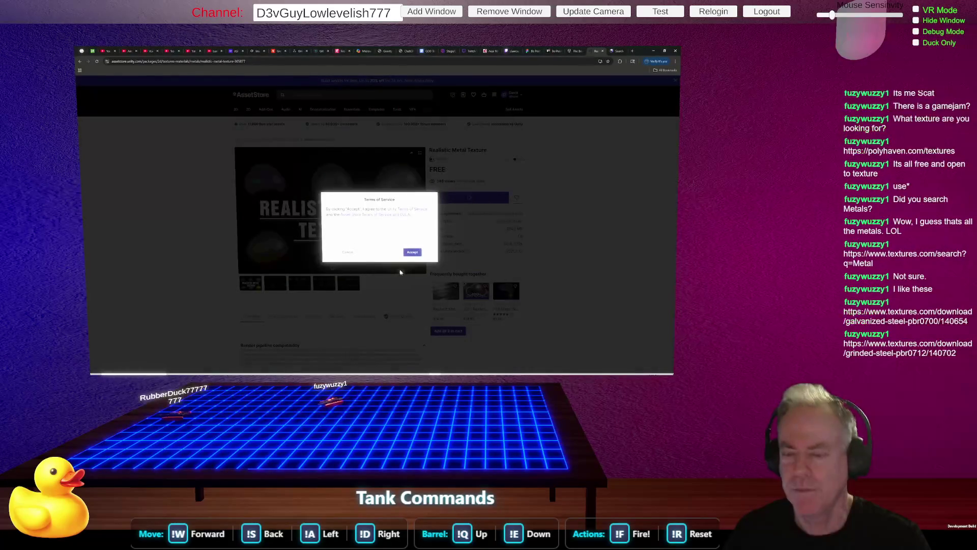
Accept the Terms of Service, dismiss the Added confirmation, and open the $14.99 Realistic Metal Textures pack
click(413, 252)
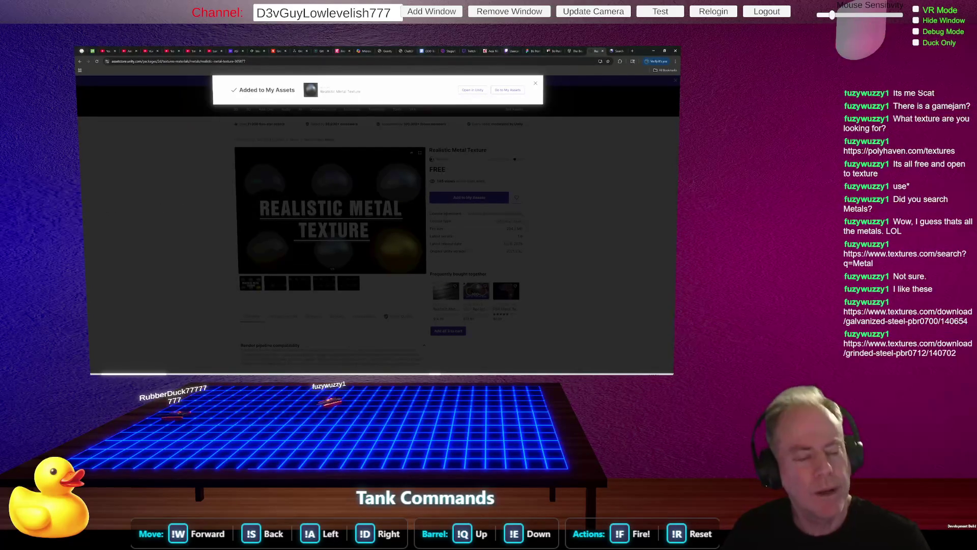
key(Escape)
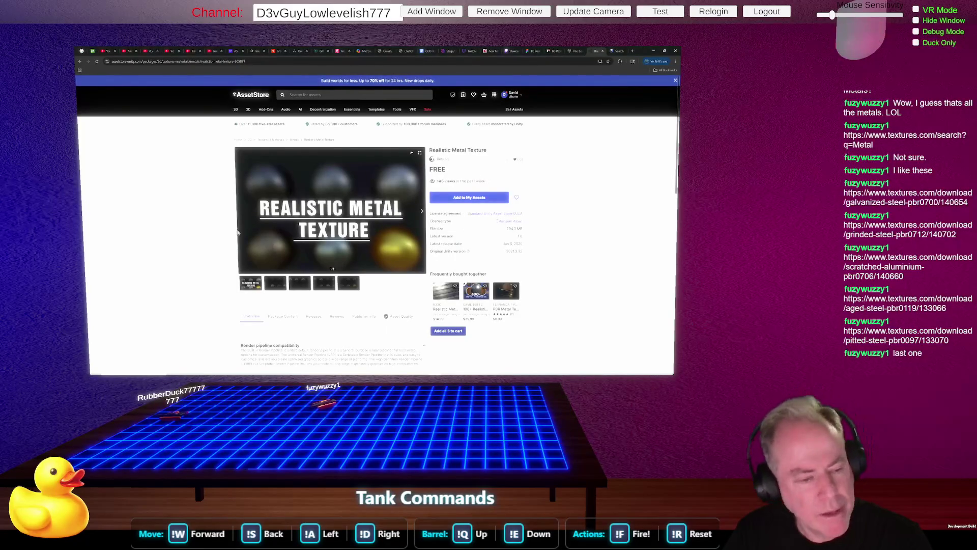
click(442, 289)
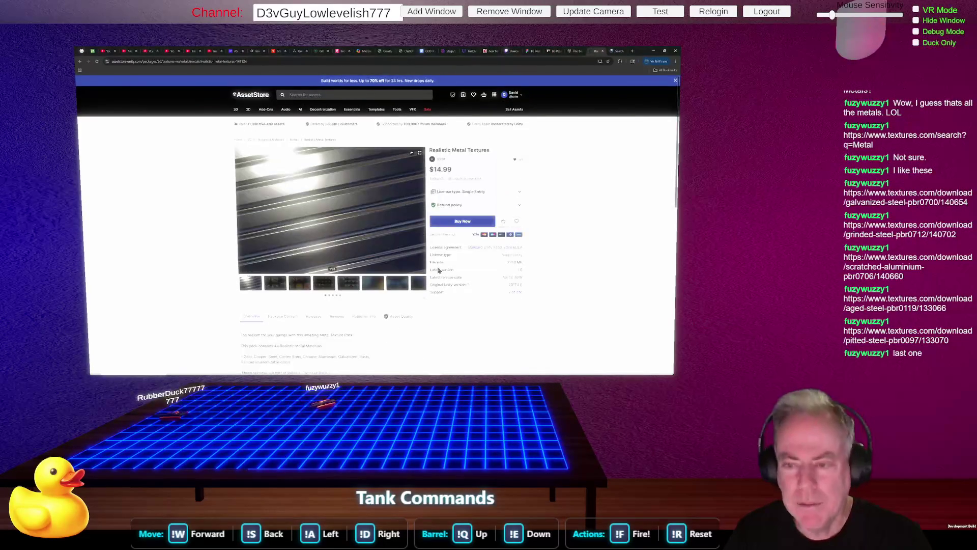
Browse the Realistic Metal Textures previews from the METAL spheres image up to 15 of 36
click(275, 287)
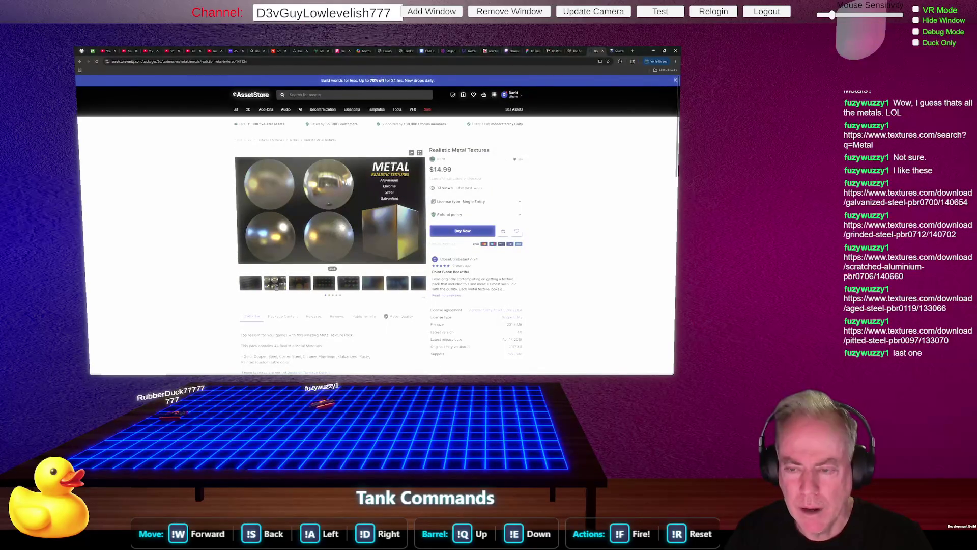
click(299, 285)
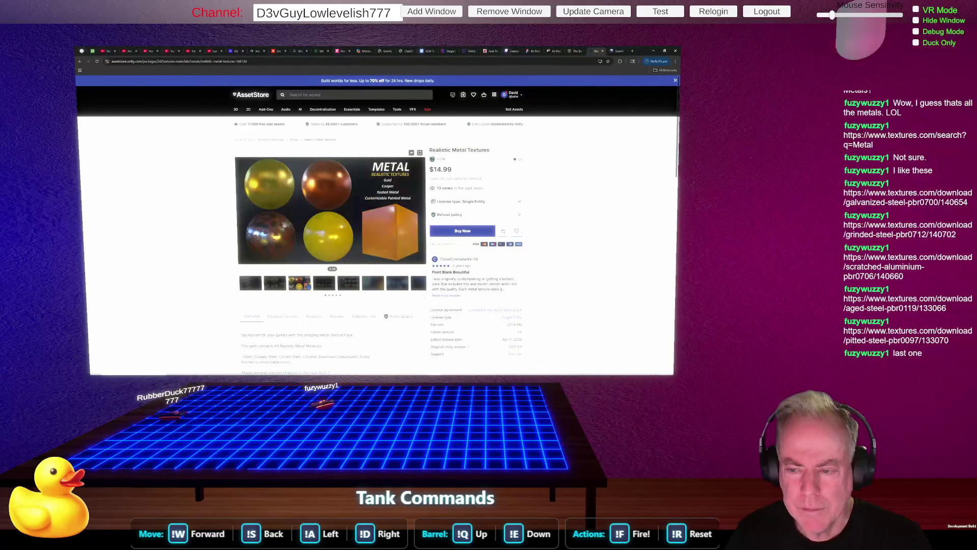
click(321, 286)
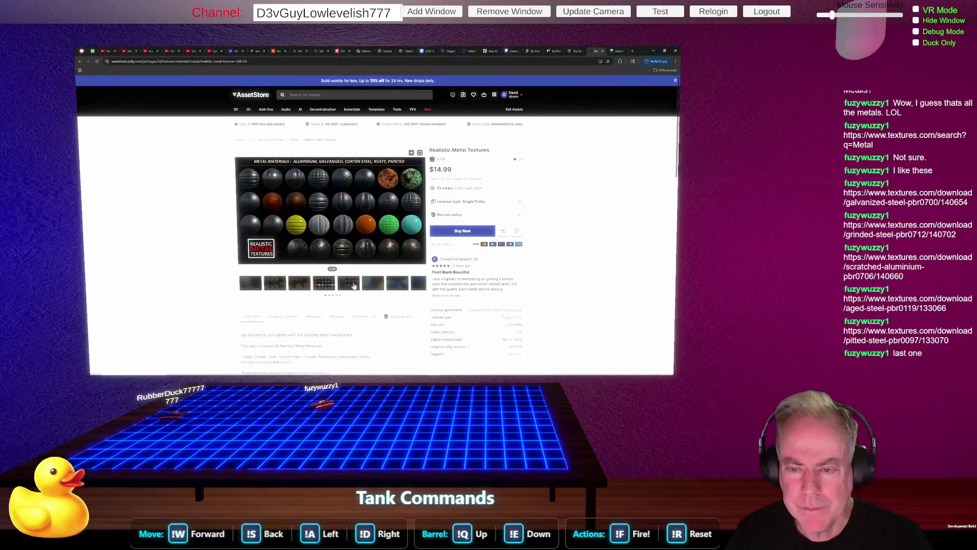
click(352, 286)
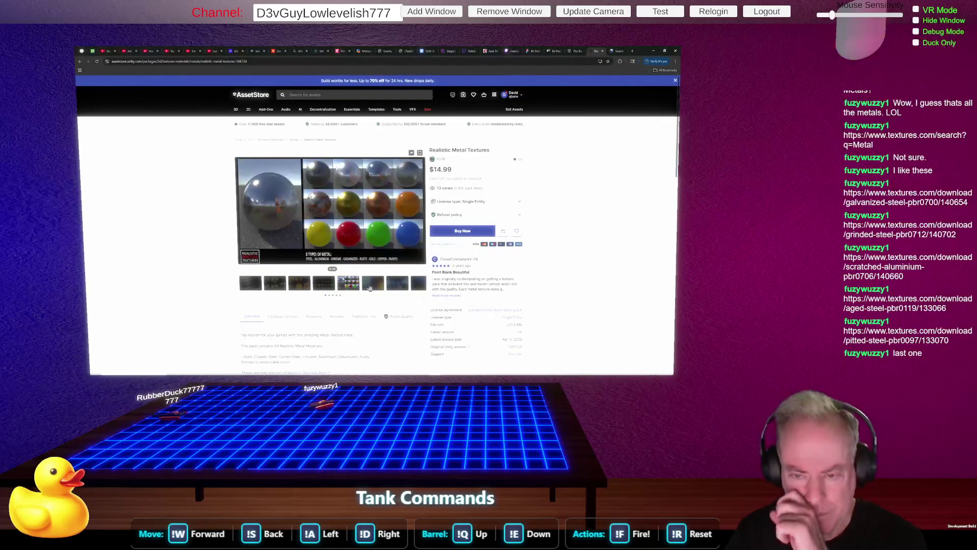
click(370, 288)
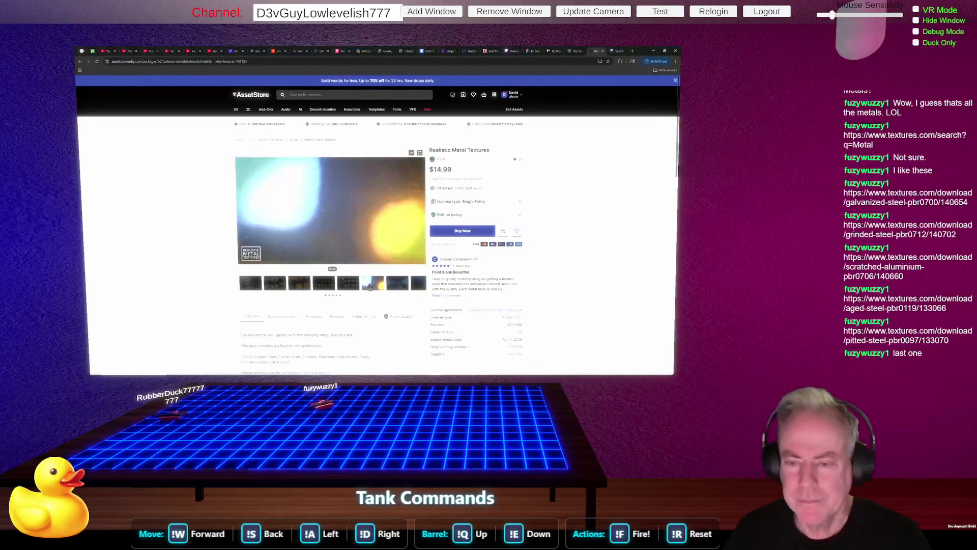
click(399, 286)
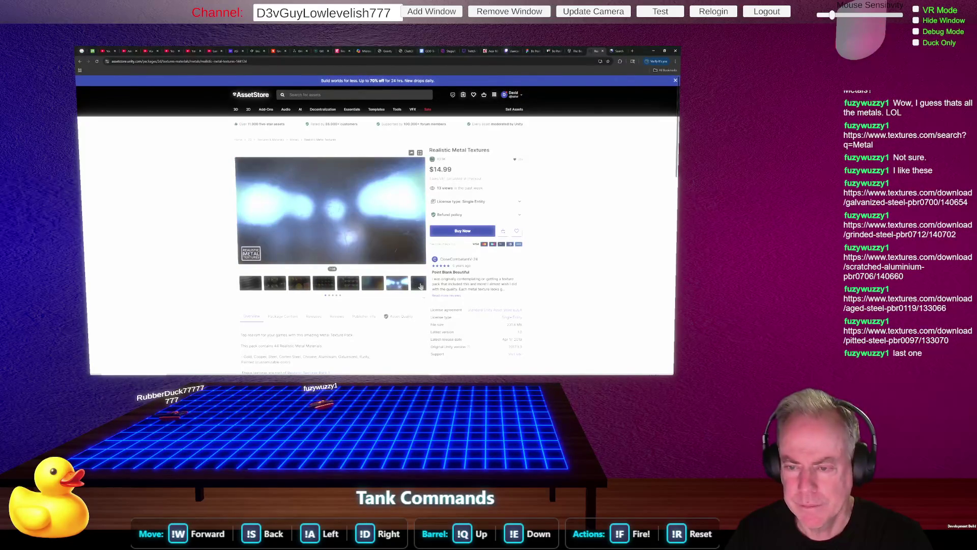
click(420, 287)
click(423, 300)
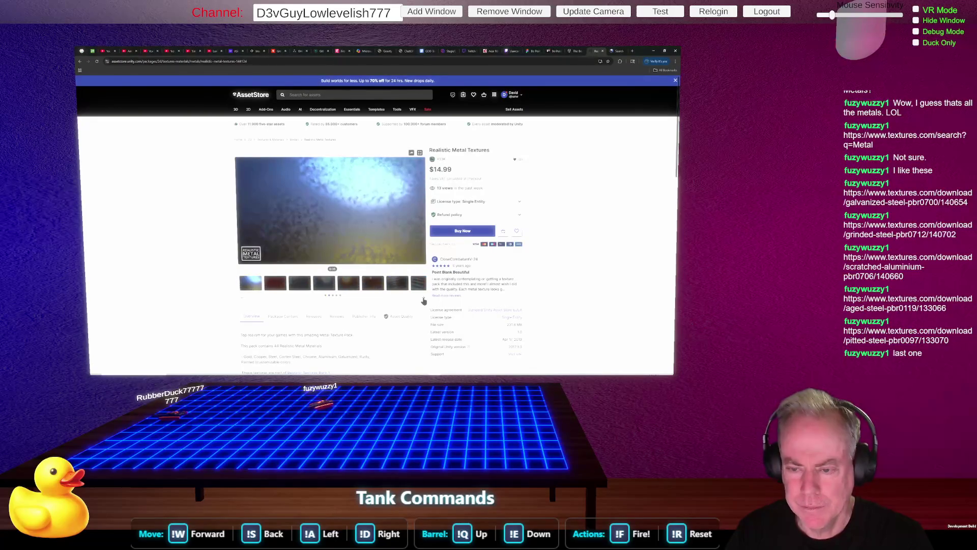
click(405, 288)
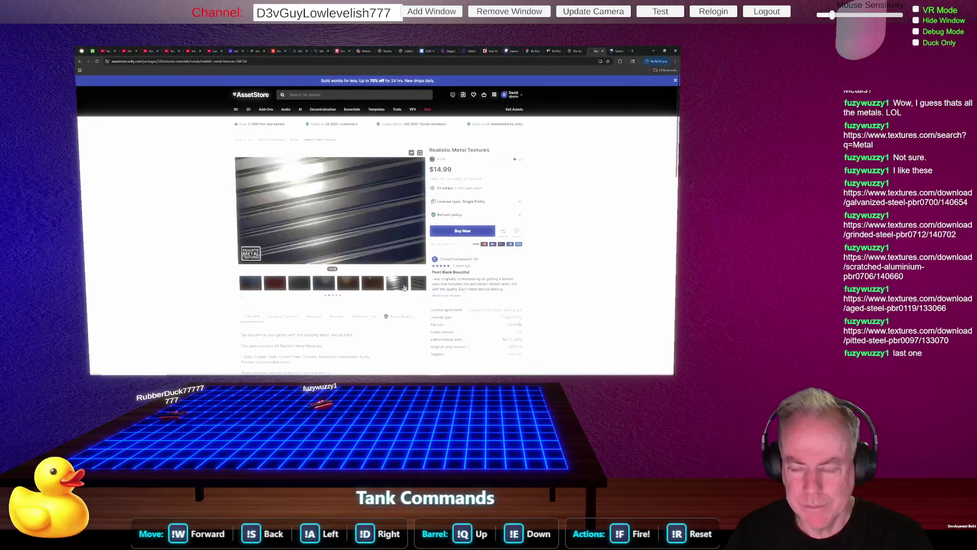
click(420, 287)
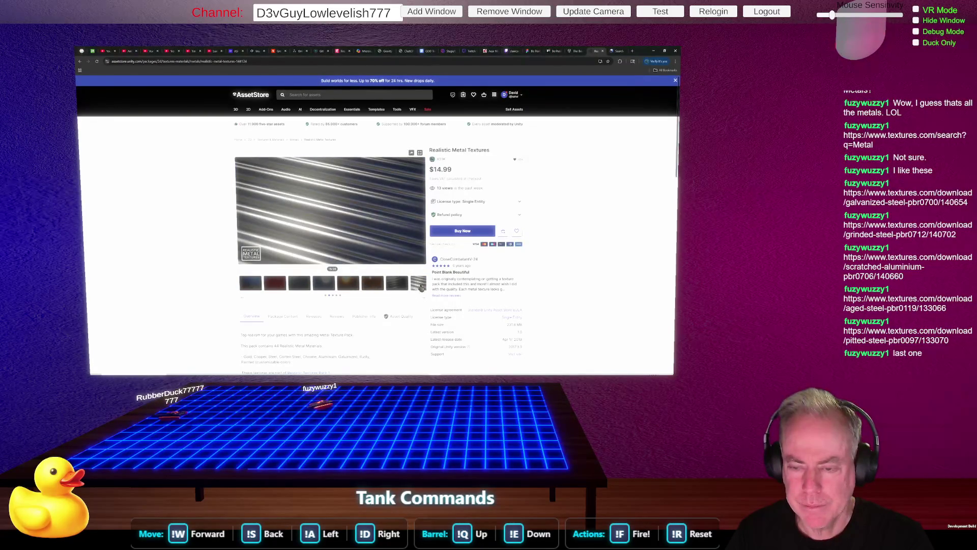
Continue through the remaining preview images to the last one, 36 of 36
click(423, 301)
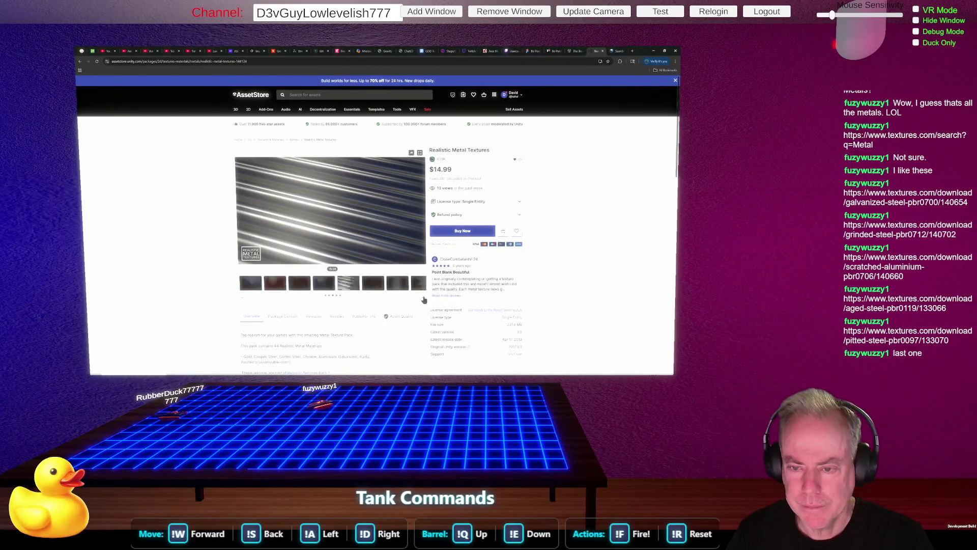
click(281, 287)
click(306, 287)
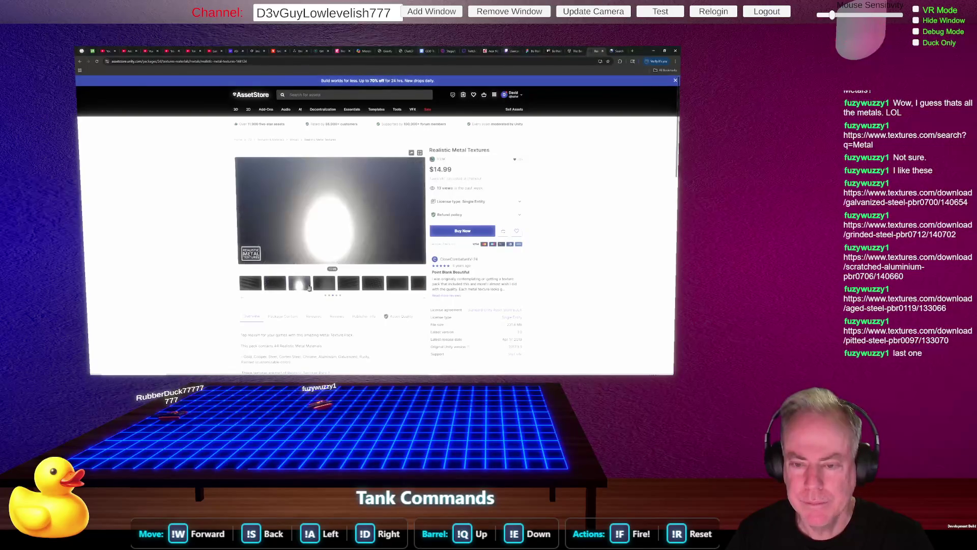
click(326, 287)
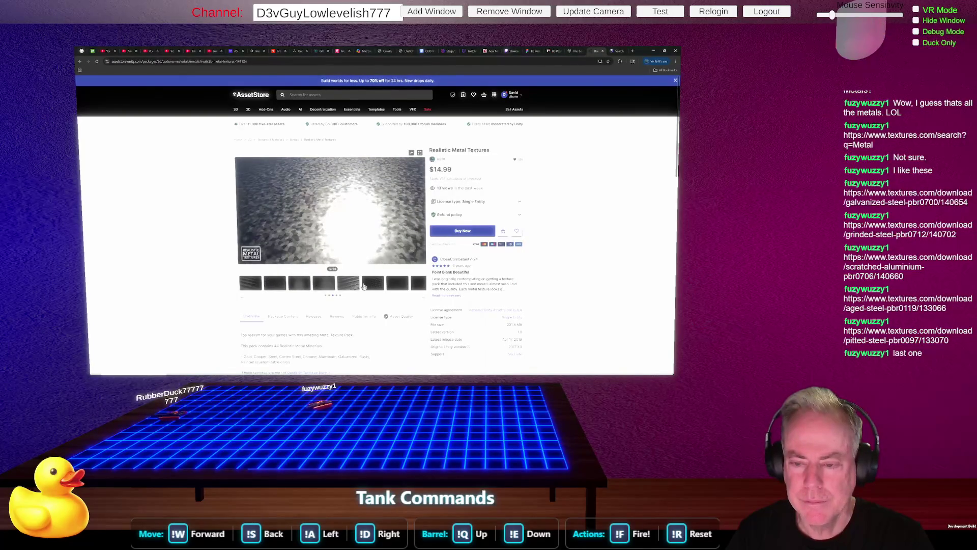
click(372, 288)
click(397, 287)
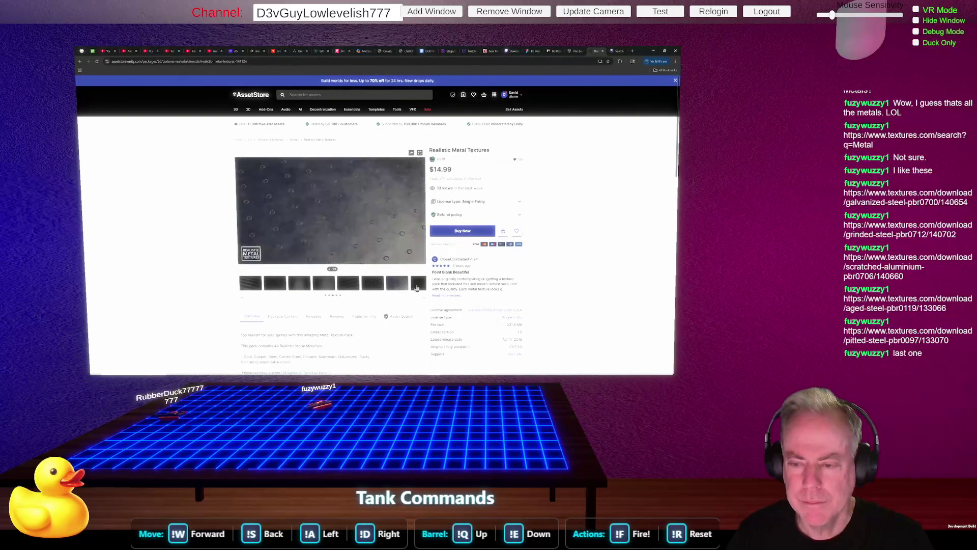
click(417, 286)
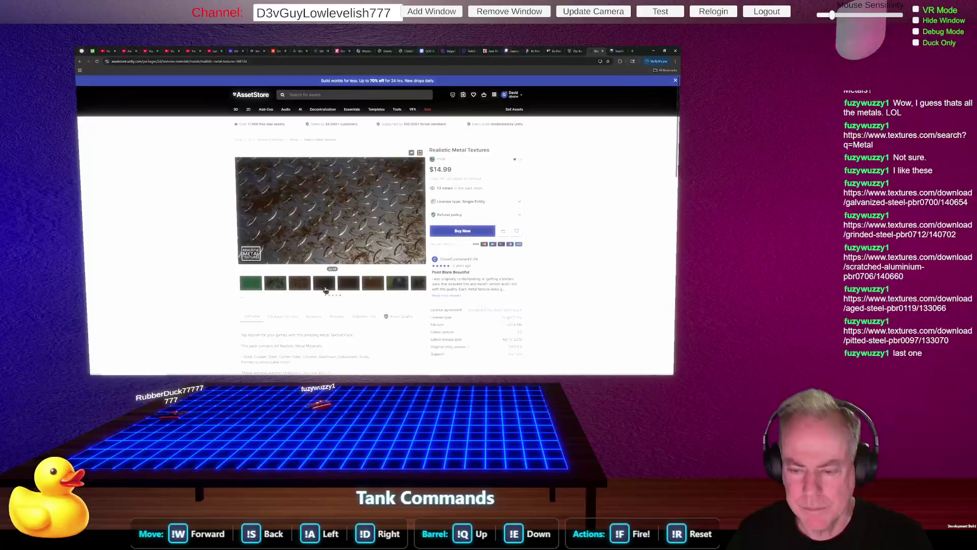
click(348, 288)
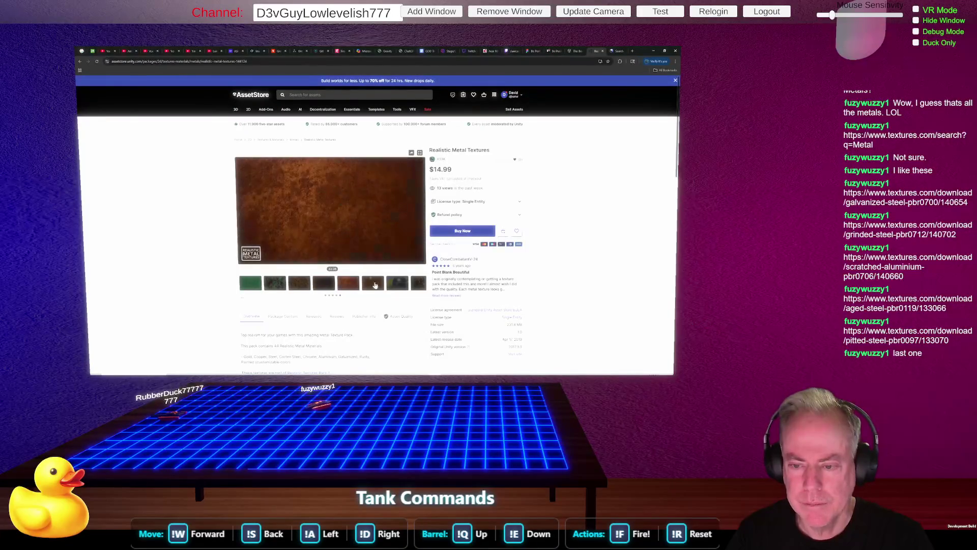
click(401, 286)
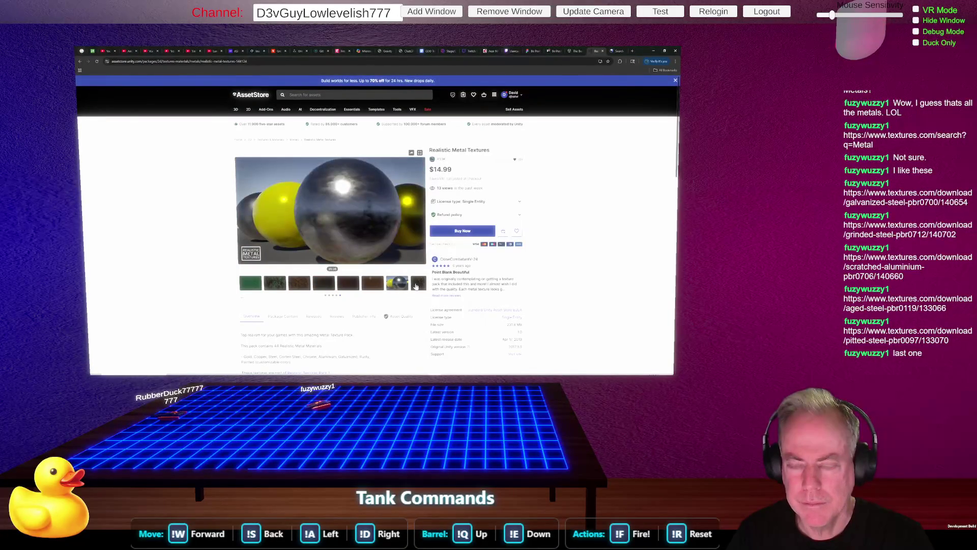
click(417, 286)
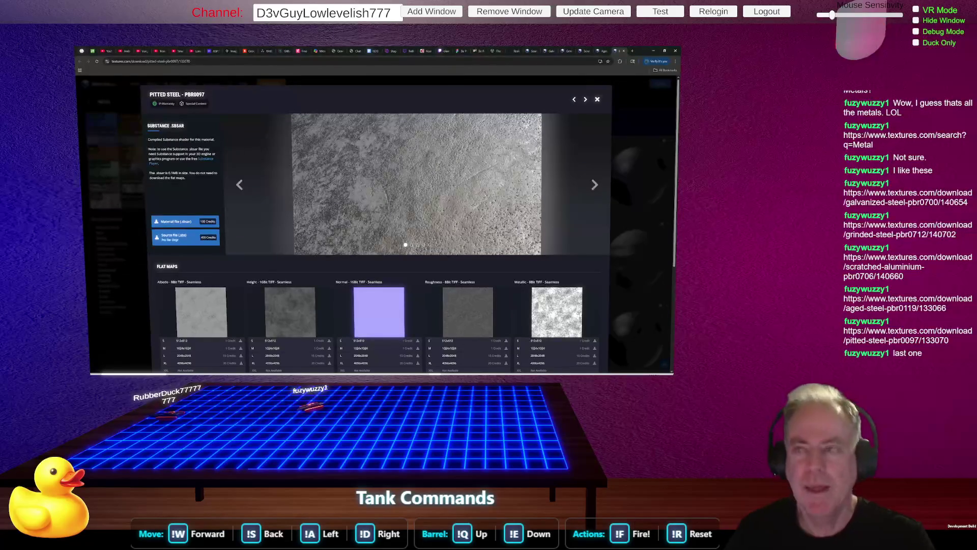
Close the Grinded Steel, Scratched Aluminium, Aged Steel, Pitted Steel and Galvanized Steel texture pages
click(570, 52)
click(571, 52)
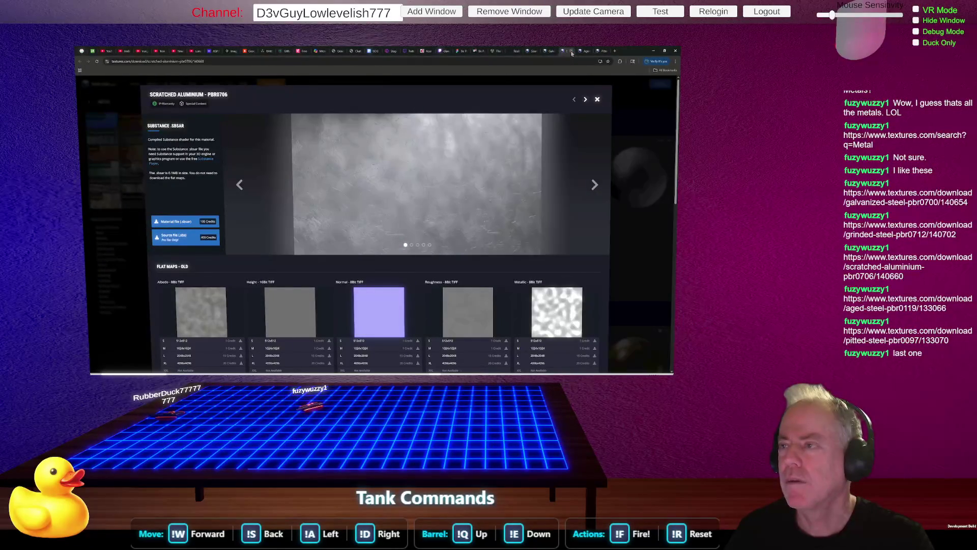
click(571, 52)
click(571, 52)
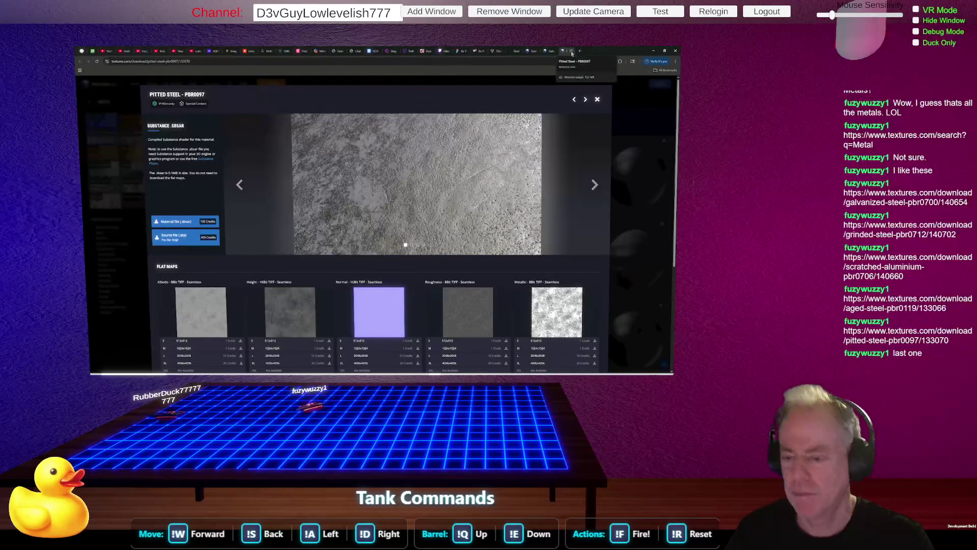
click(571, 52)
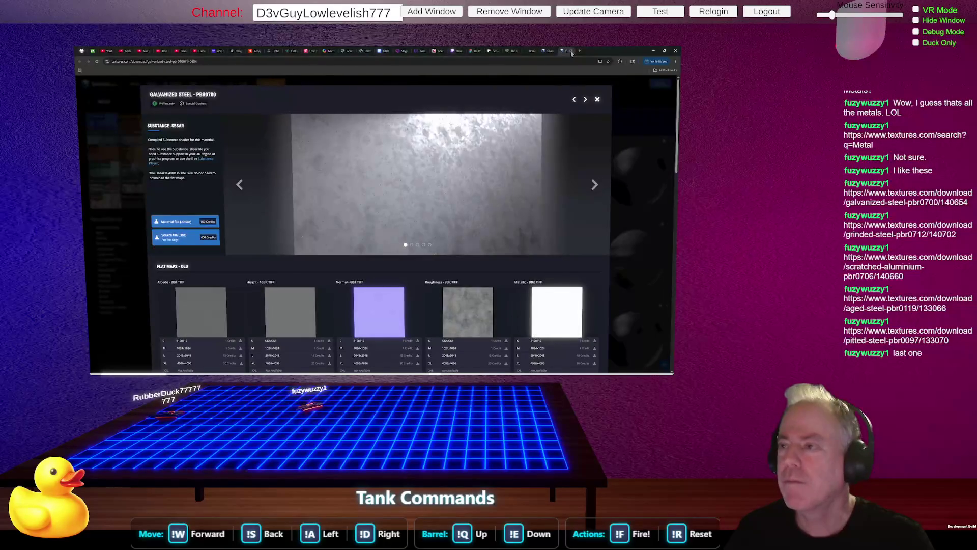
click(571, 52)
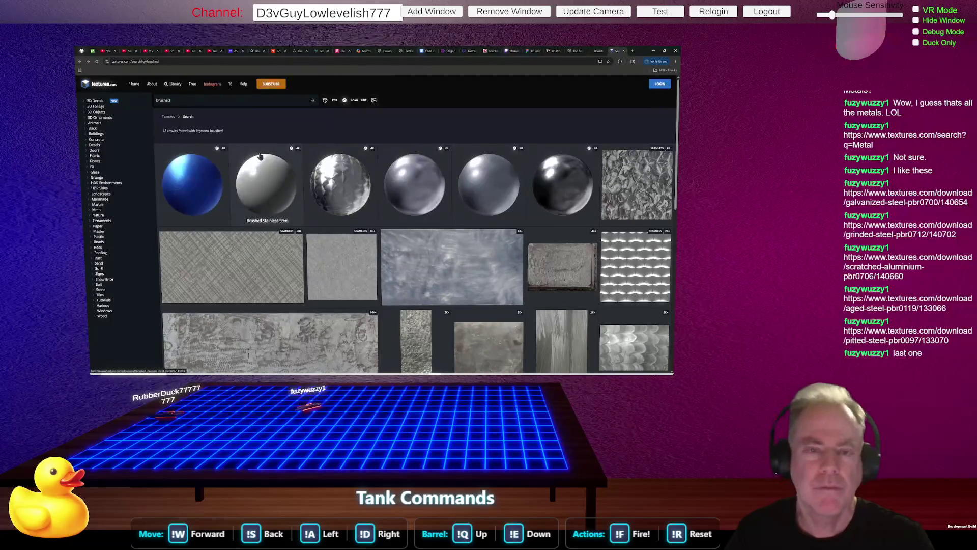
Replace the old brushed search with 'aluminum' to find Brushed Aluminium 1
triple_click(222, 99)
key(BackSpace)
text(aluminum)
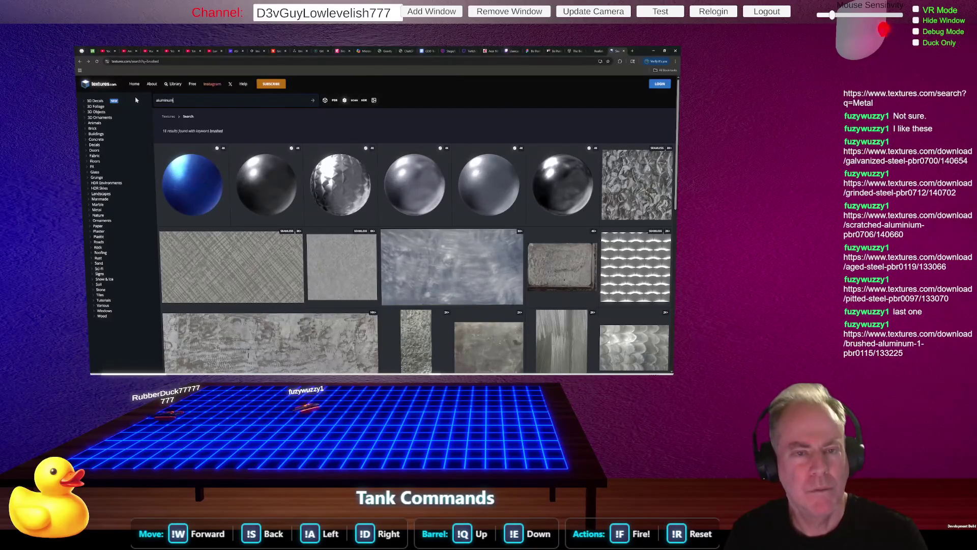
key(Return)
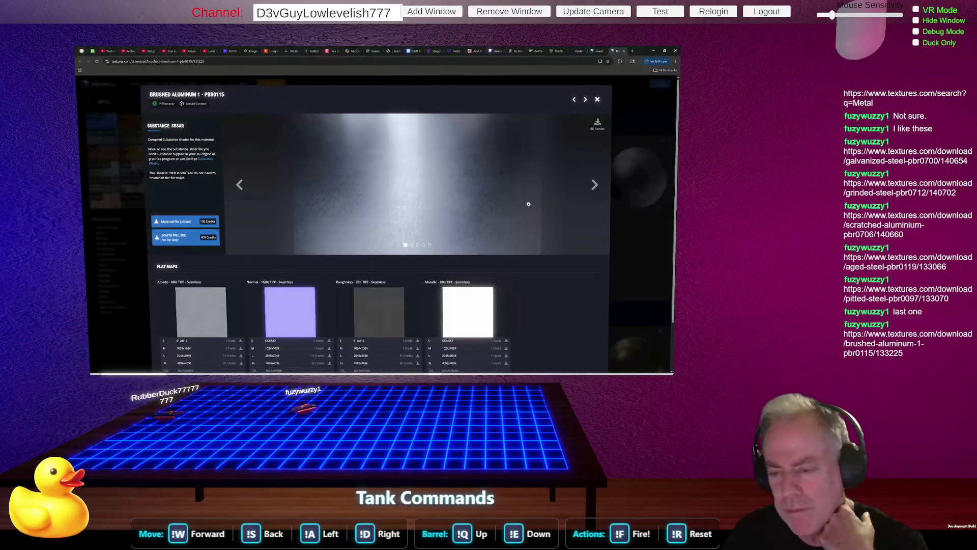
Page through the Brushed Aluminium 1 preview slides back to the glossy reflective sphere render
click(595, 186)
click(596, 186)
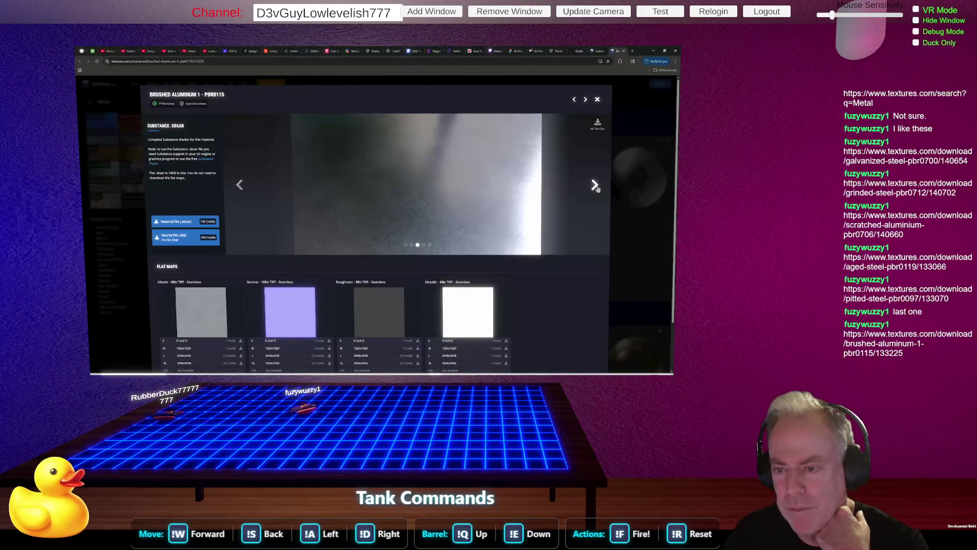
click(595, 186)
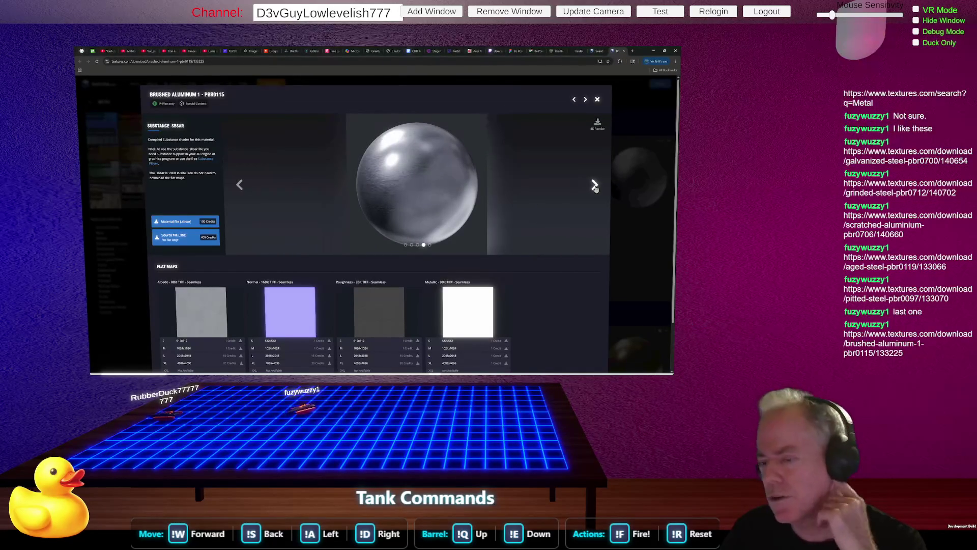
click(595, 186)
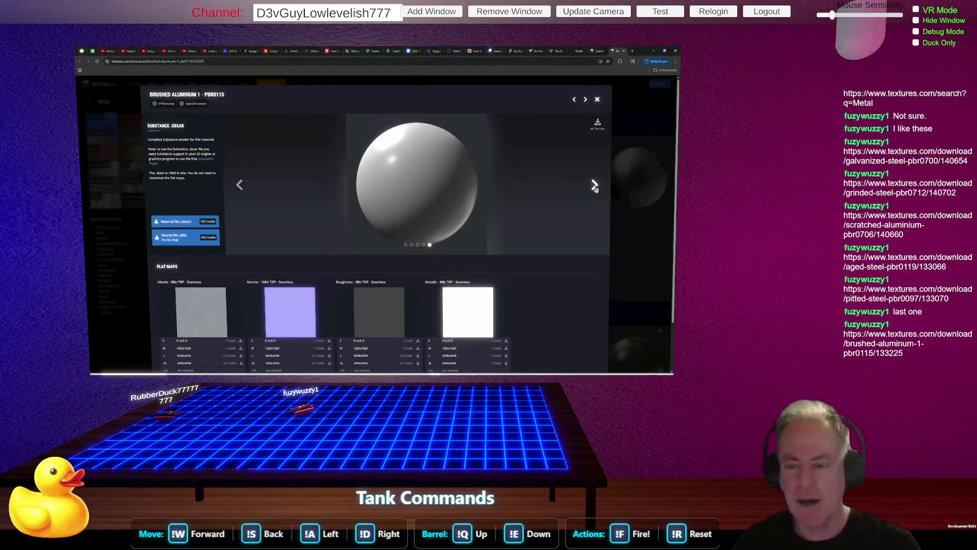
click(239, 184)
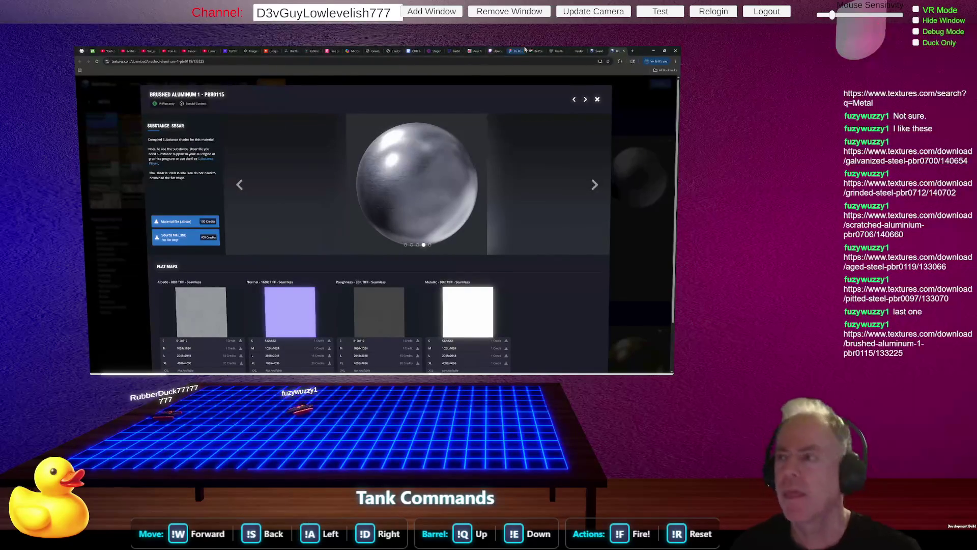
Leave the Realistic Metal Textures store page, restore Unity's Scene view, orbit it and frame UIManager
click(578, 51)
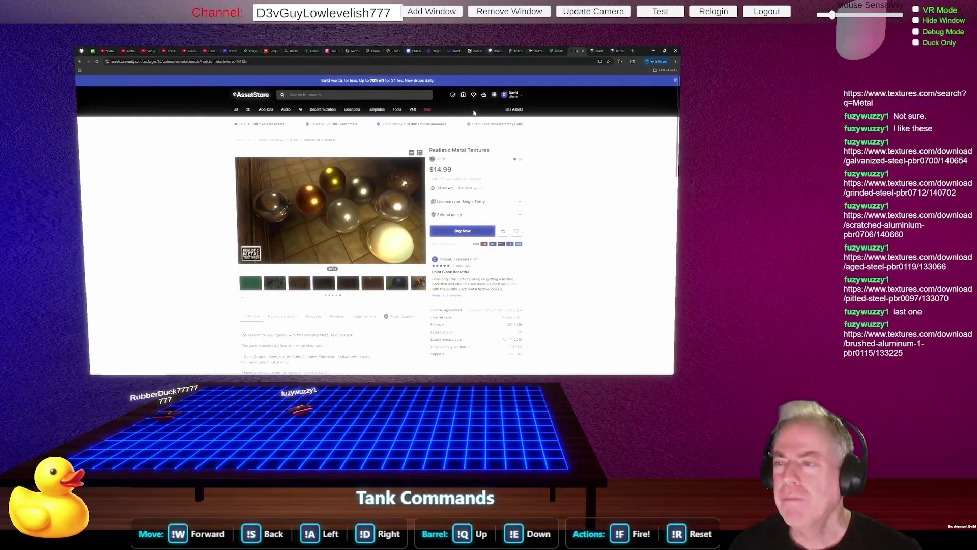
click(463, 97)
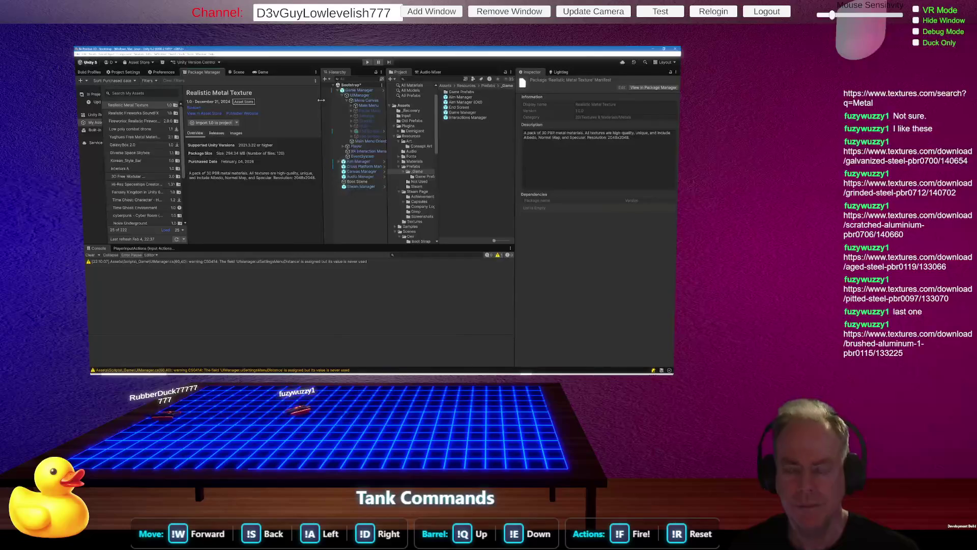
click(238, 74)
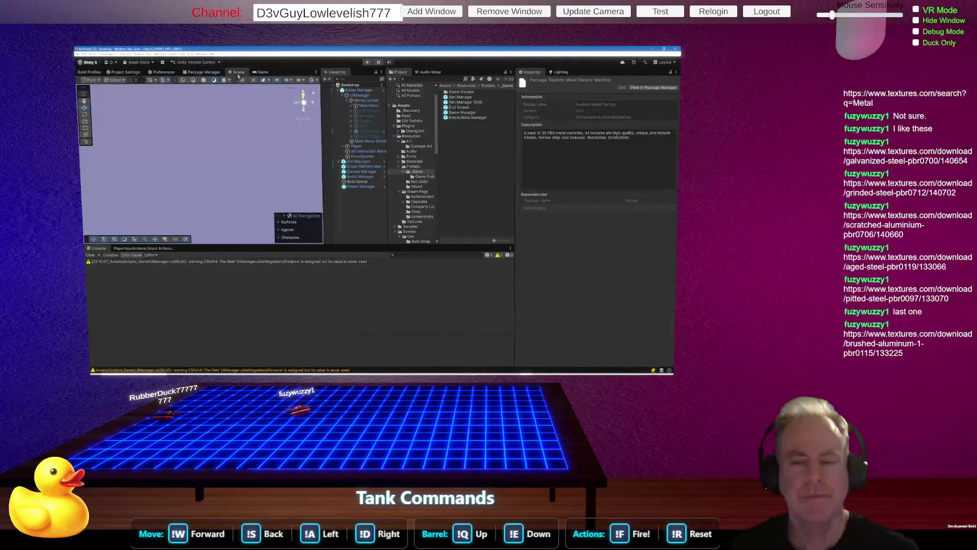
mouse_move(221, 175)
mouse_down()
mouse_move(281, 192)
mouse_move(286, 218)
mouse_move(207, 183)
mouse_move(211, 168)
mouse_up()
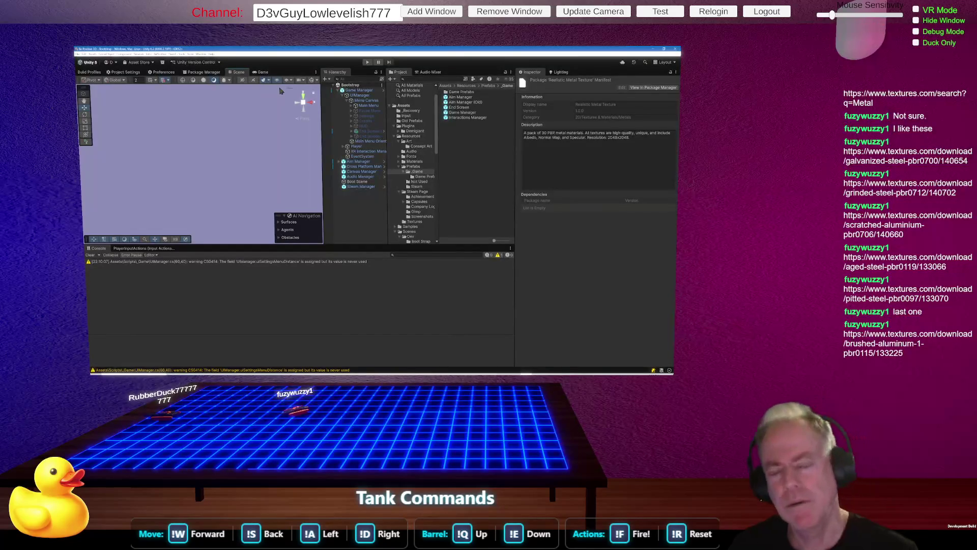
double_click(366, 96)
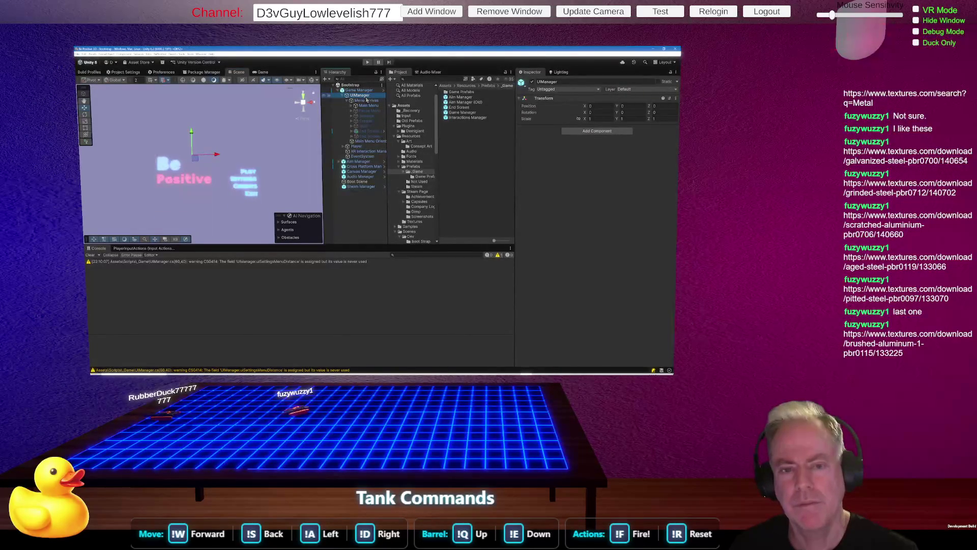
Zoom in on the Be Positive menu and show the Environment lighting settings
scroll(248, 212, up, 3)
scroll(247, 213, up, 3)
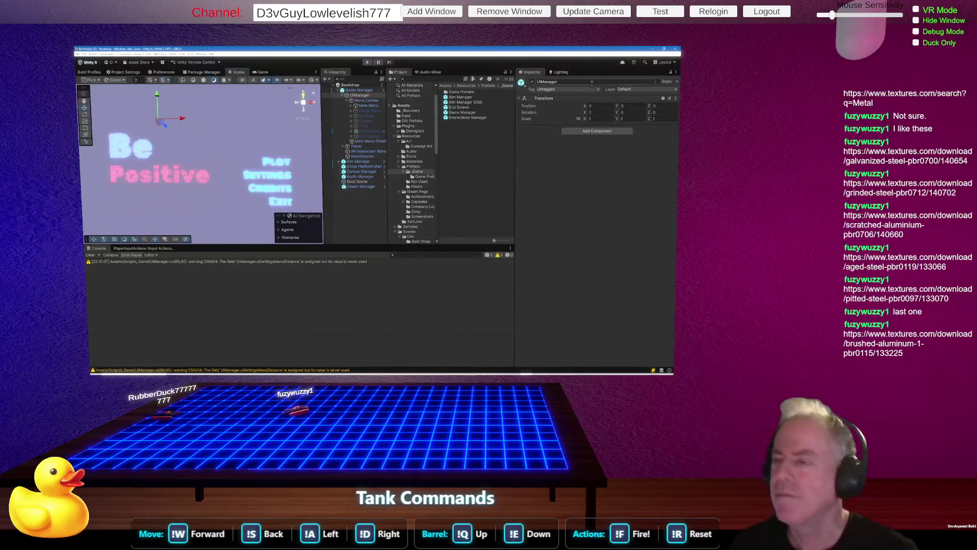
click(565, 74)
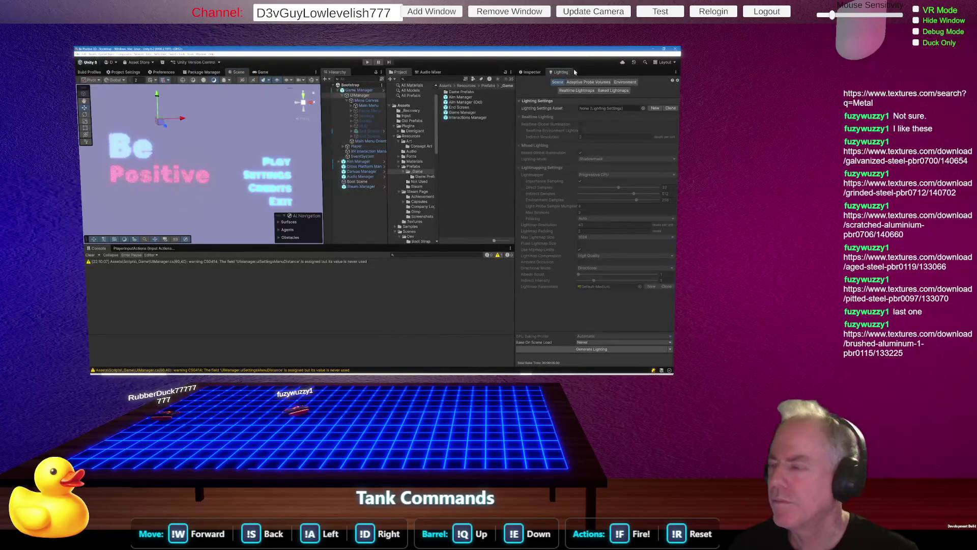
click(624, 84)
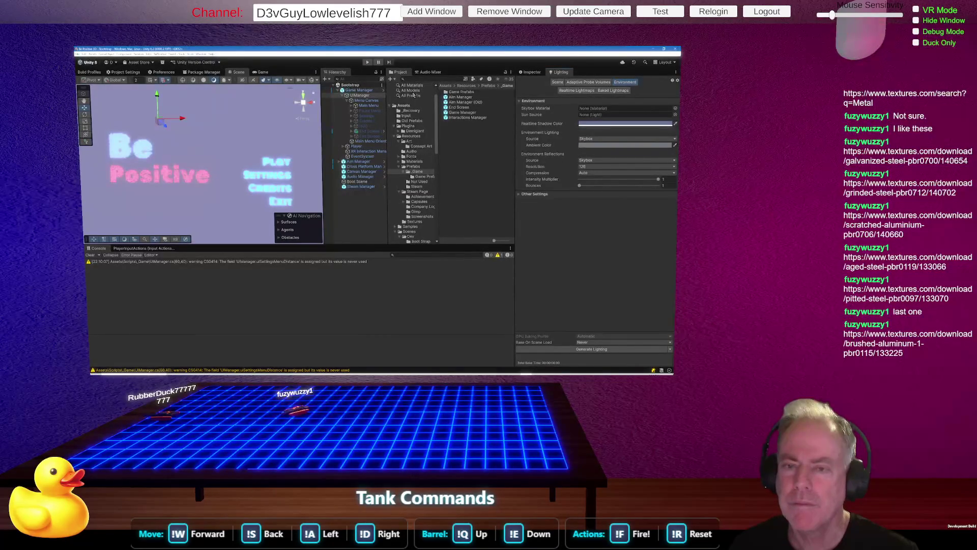
Glance at the editor colour preferences, return to the Scene view and open the ambient colour picker
click(166, 74)
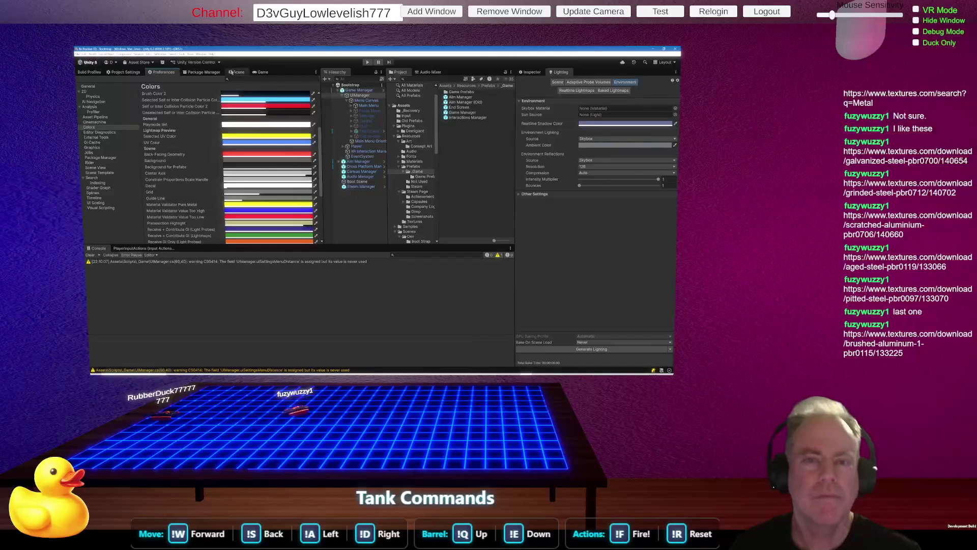
click(237, 72)
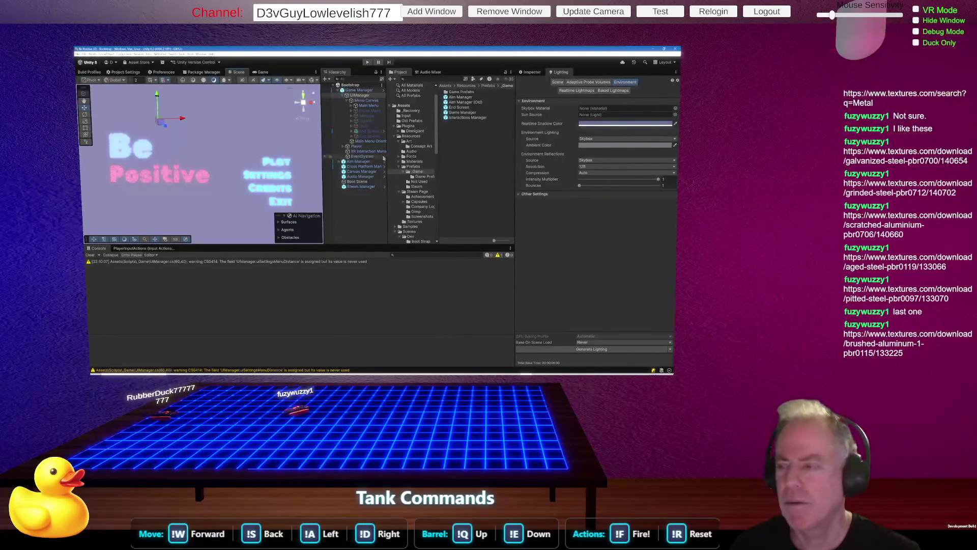
click(625, 145)
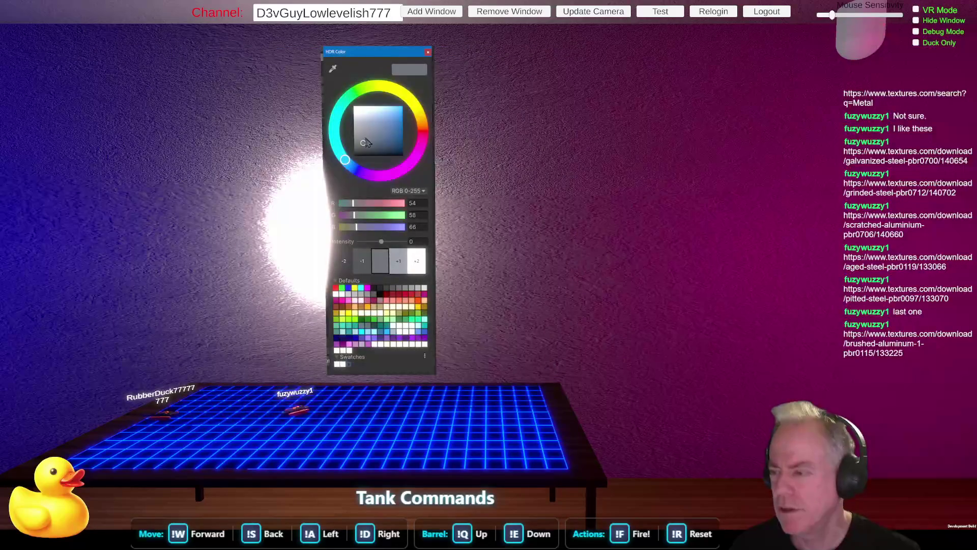
Make the ambient colour black (RGB 0, 0, 0) and close the HDR picker
drag(366, 136, 354, 156)
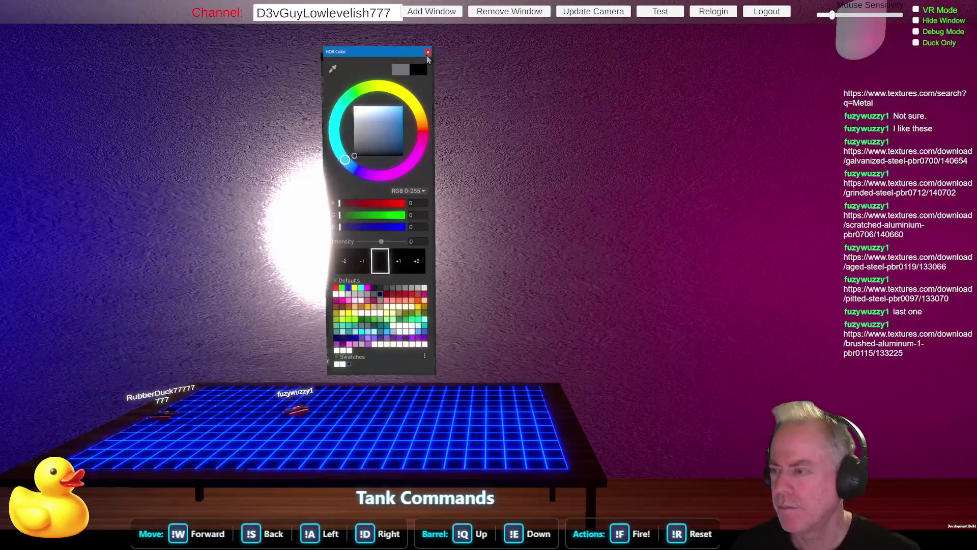
click(428, 53)
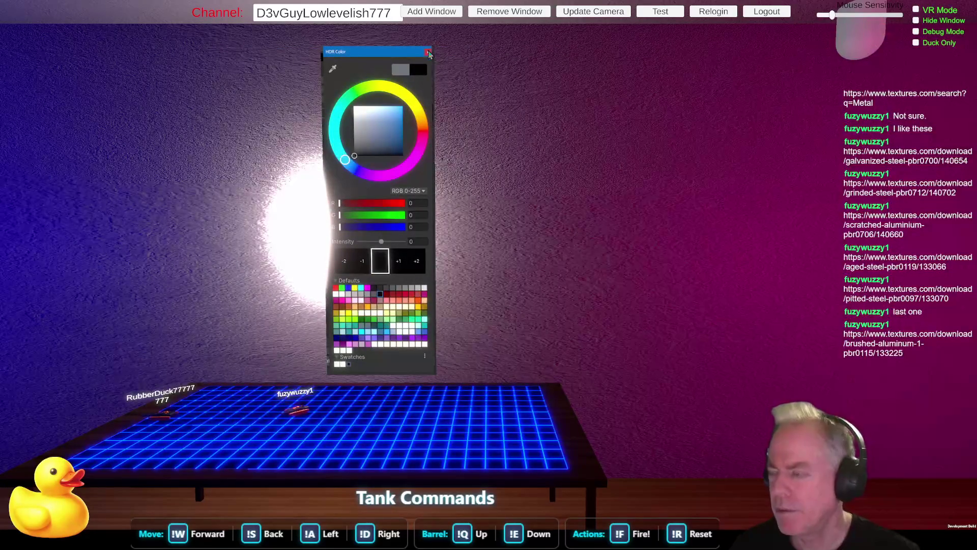
click(675, 144)
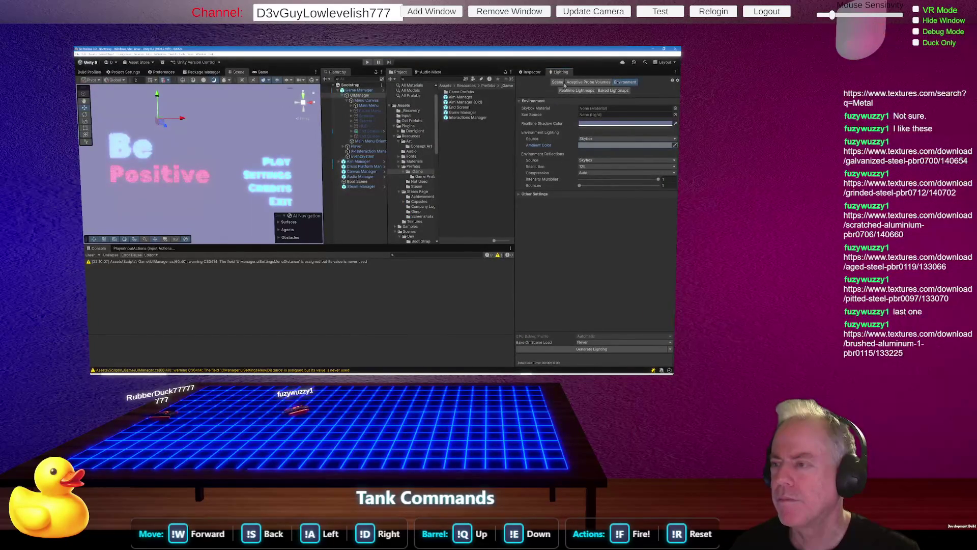
Show the general Lighting scene settings and expand Aim Manager and XR Origin in the Hierarchy
click(562, 85)
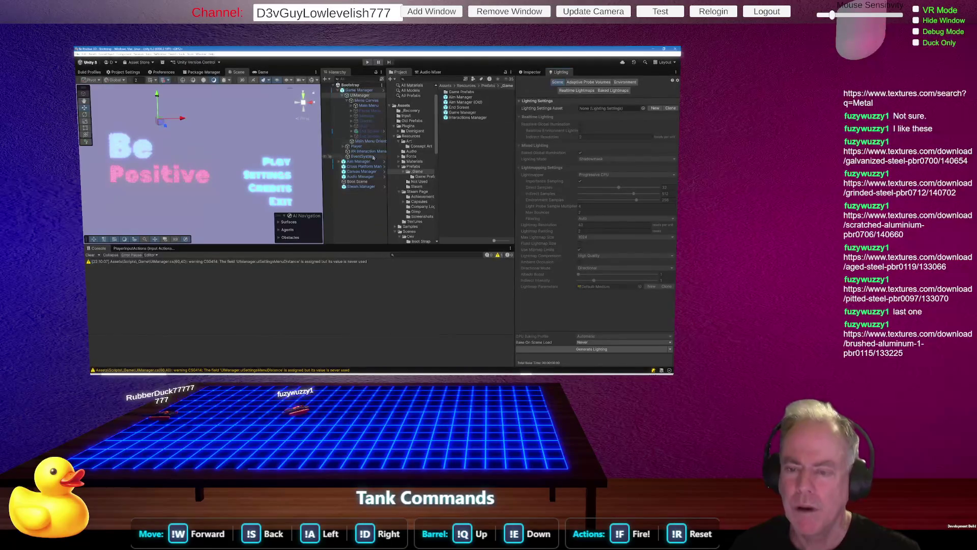
click(336, 162)
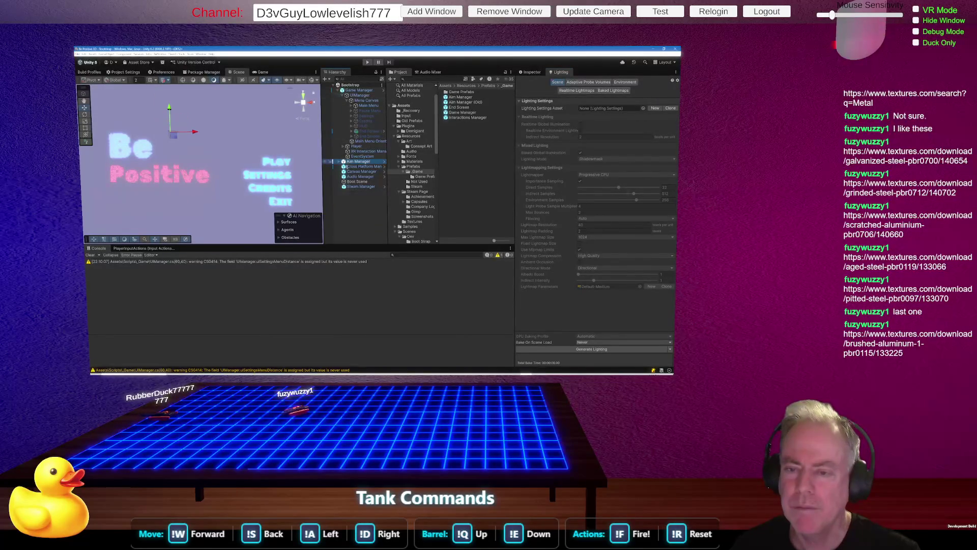
click(340, 162)
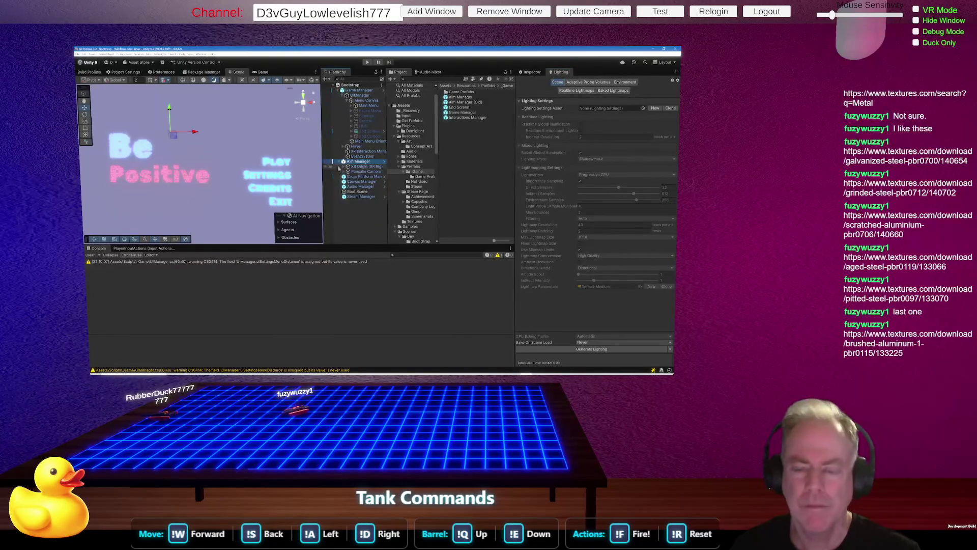
click(359, 173)
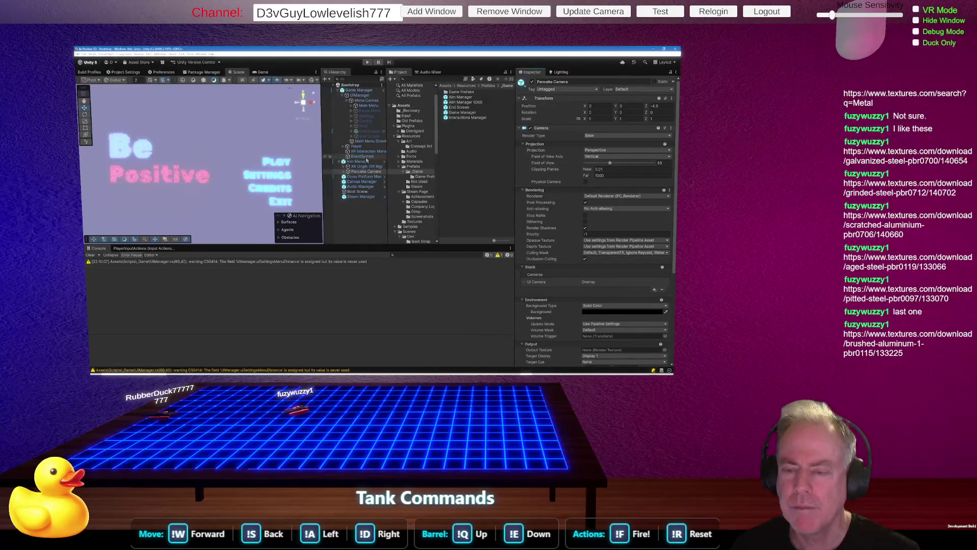
click(370, 167)
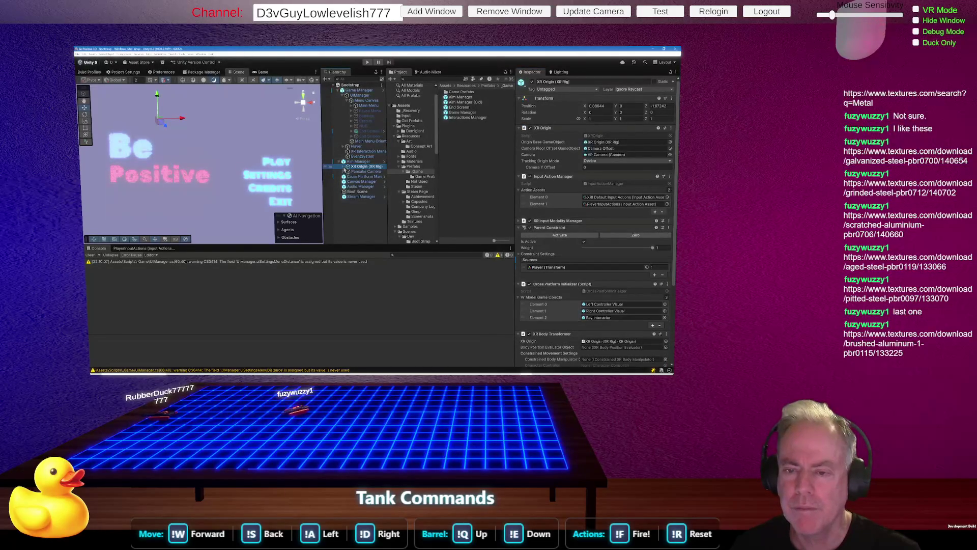
alt+click(346, 167)
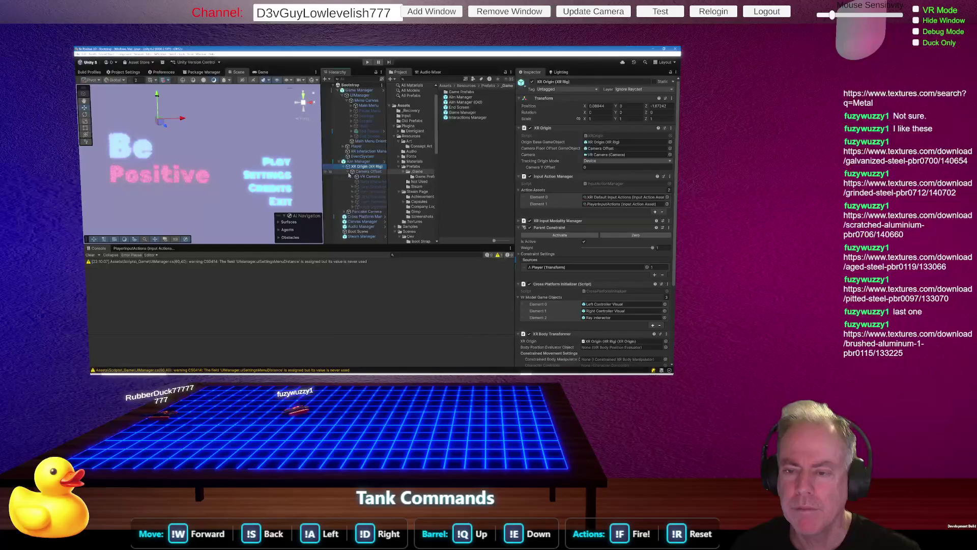
Toggle the VR Camera off and back on, then inspect Pancake Camera and the colour preferences
click(370, 177)
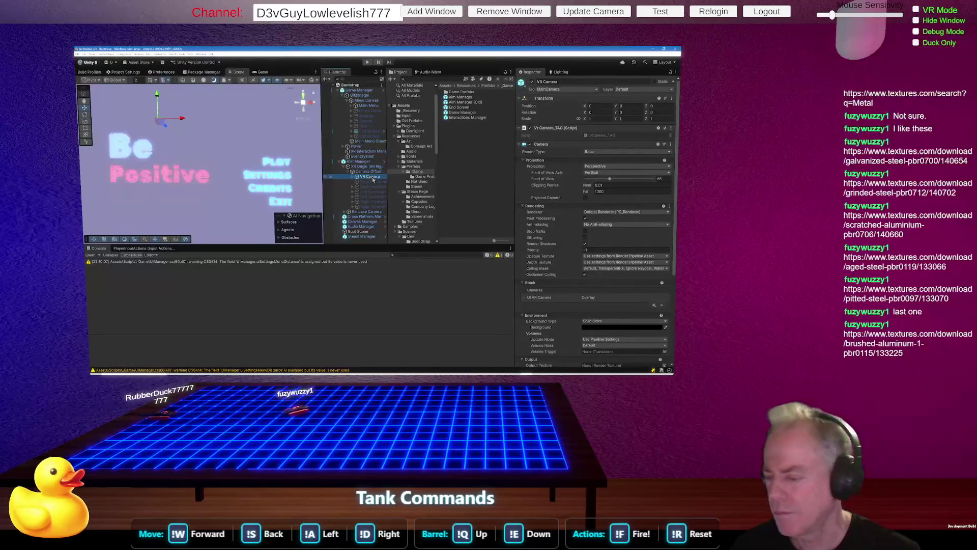
scroll(592, 263, down, 3)
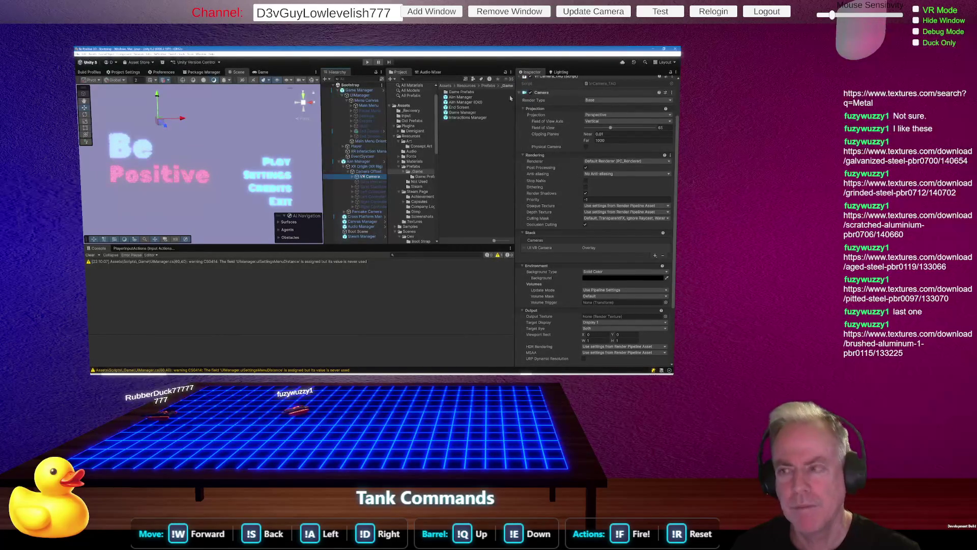
scroll(563, 141, up, 3)
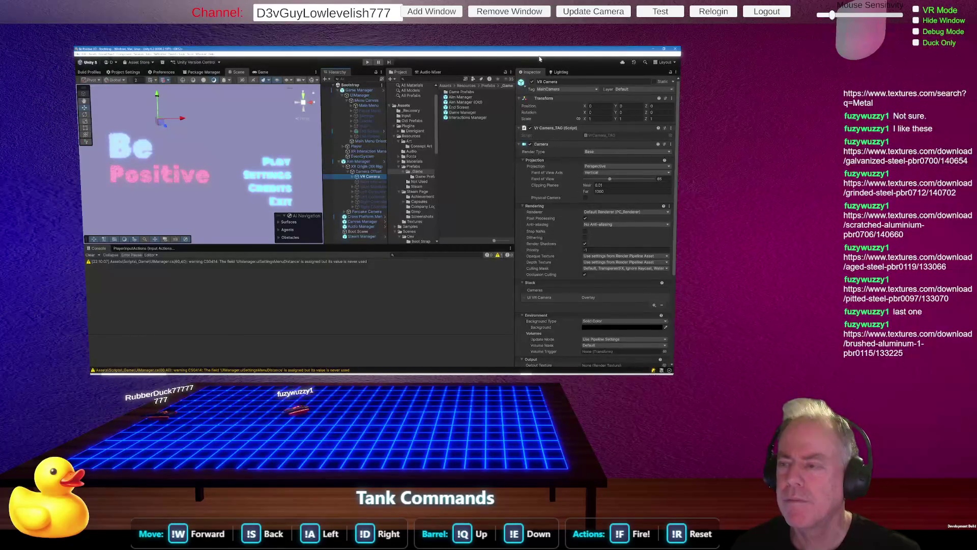
click(531, 83)
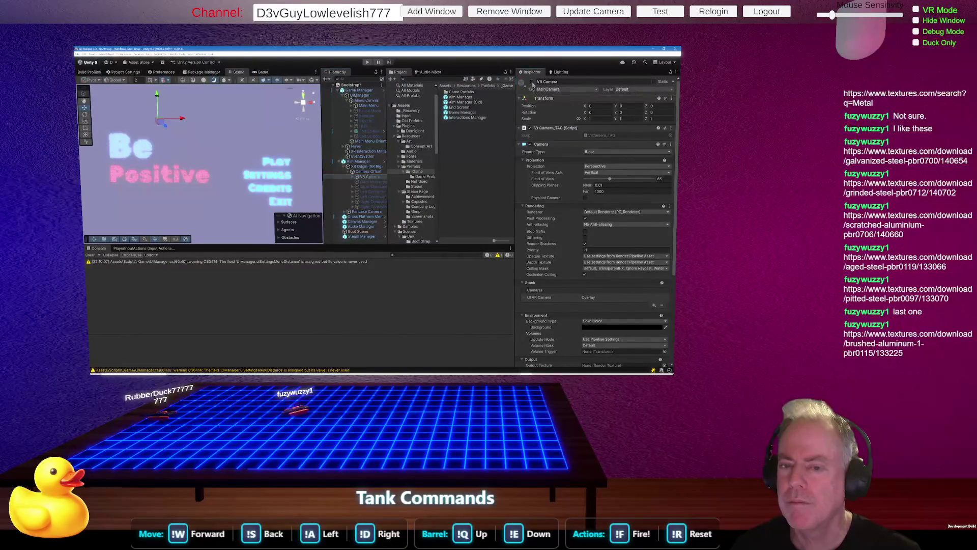
click(531, 82)
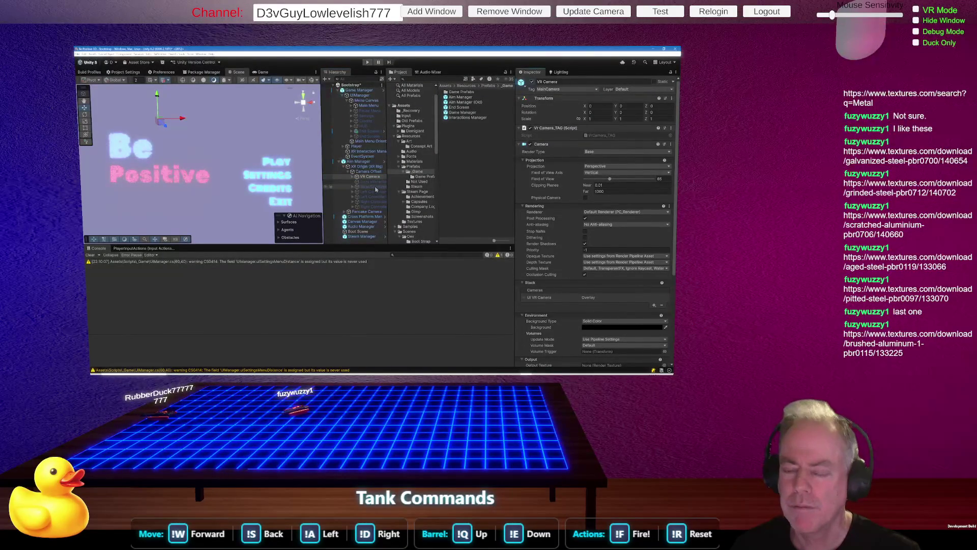
click(369, 211)
click(533, 85)
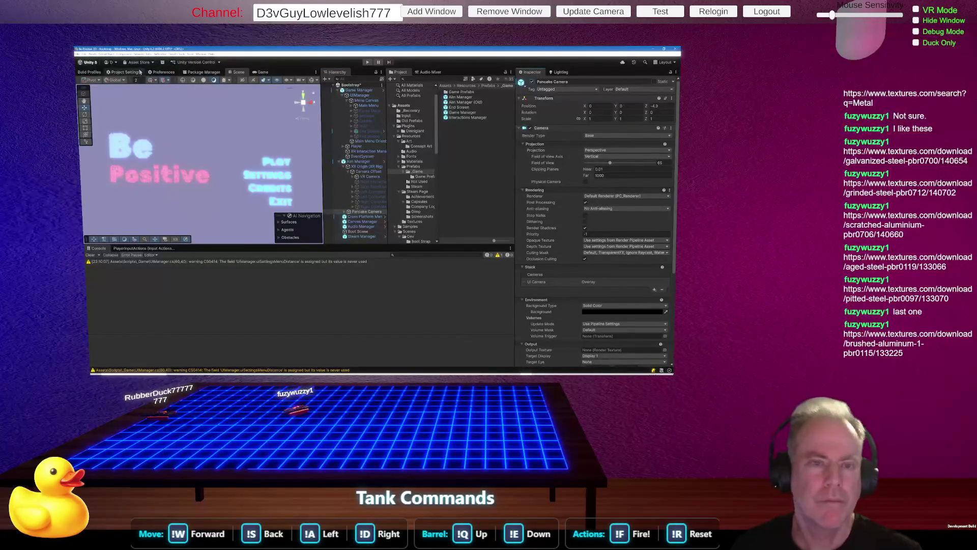
click(162, 73)
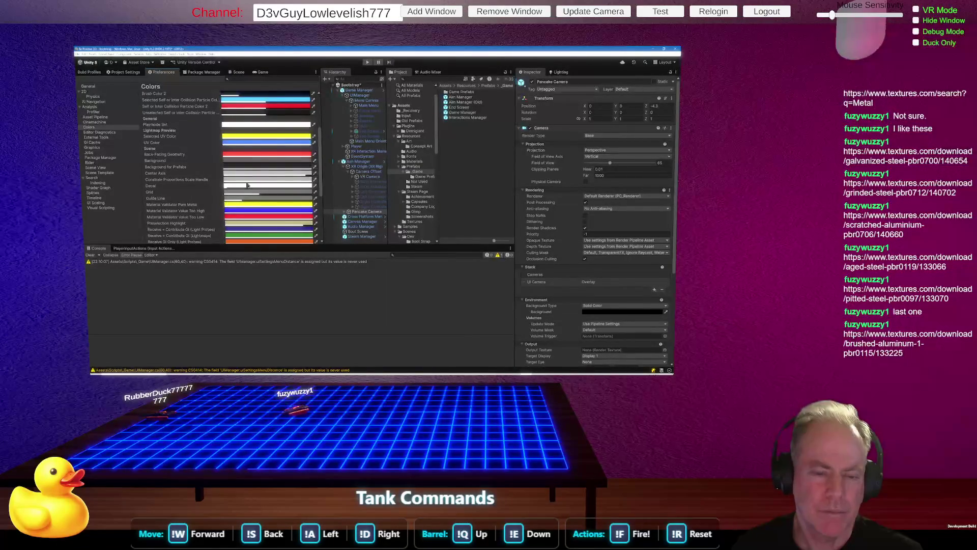
scroll(209, 210, down, 4)
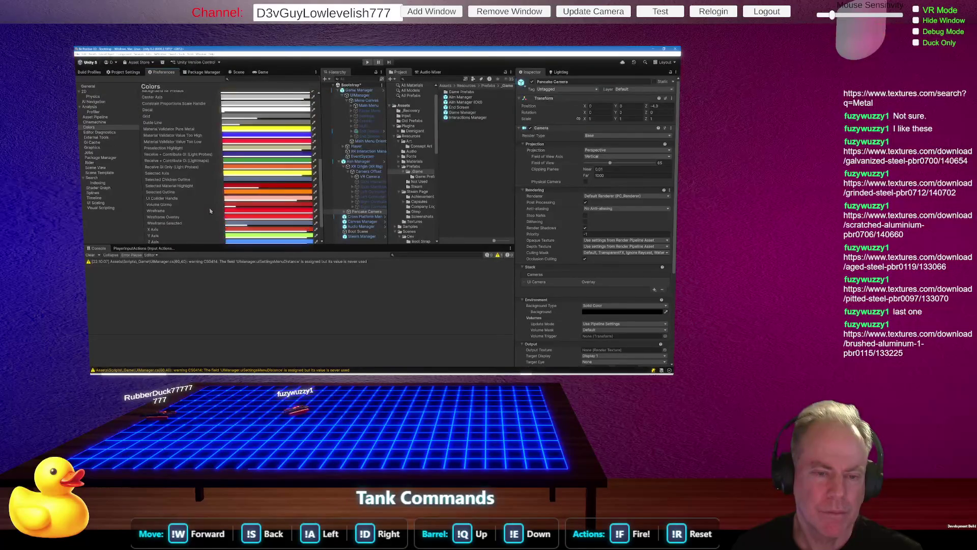
scroll(210, 210, down, 2)
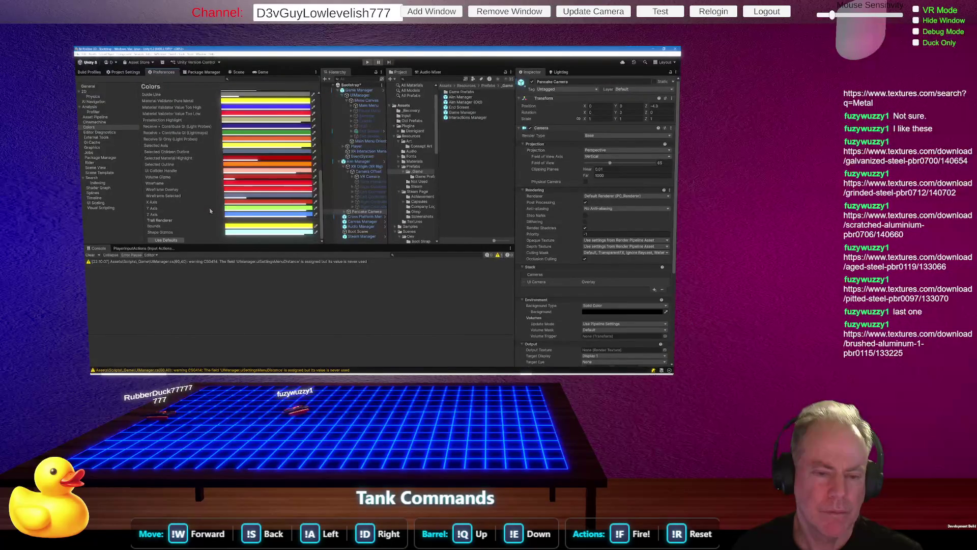
click(238, 73)
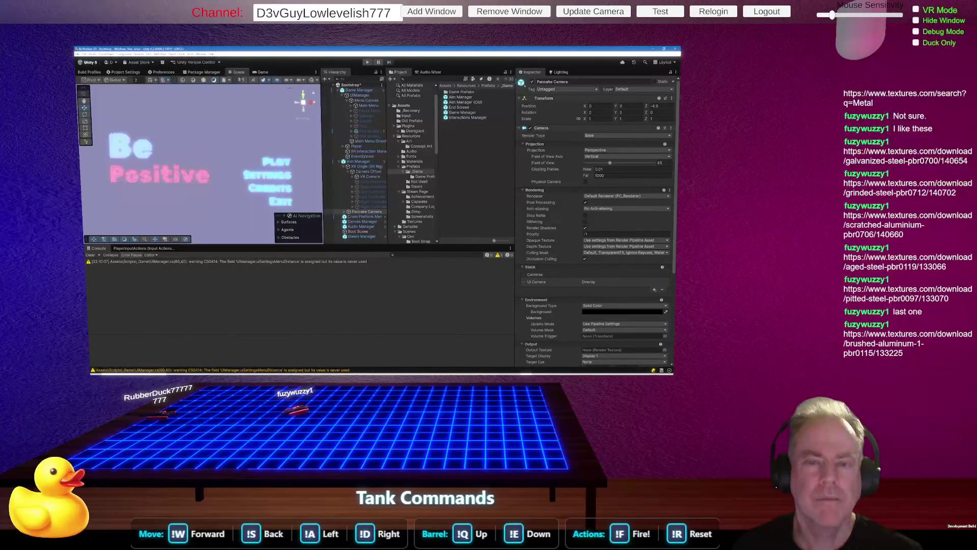
click(262, 73)
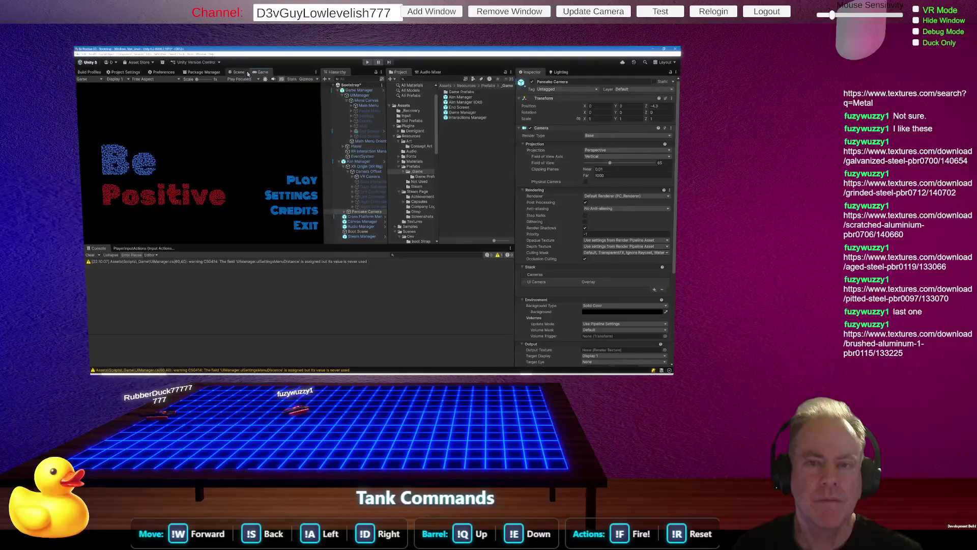
click(239, 73)
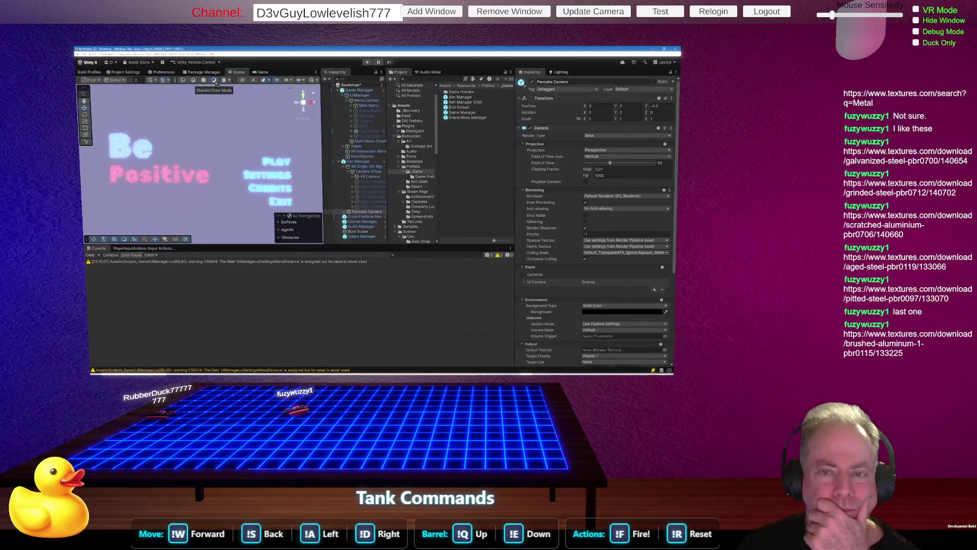
click(303, 81)
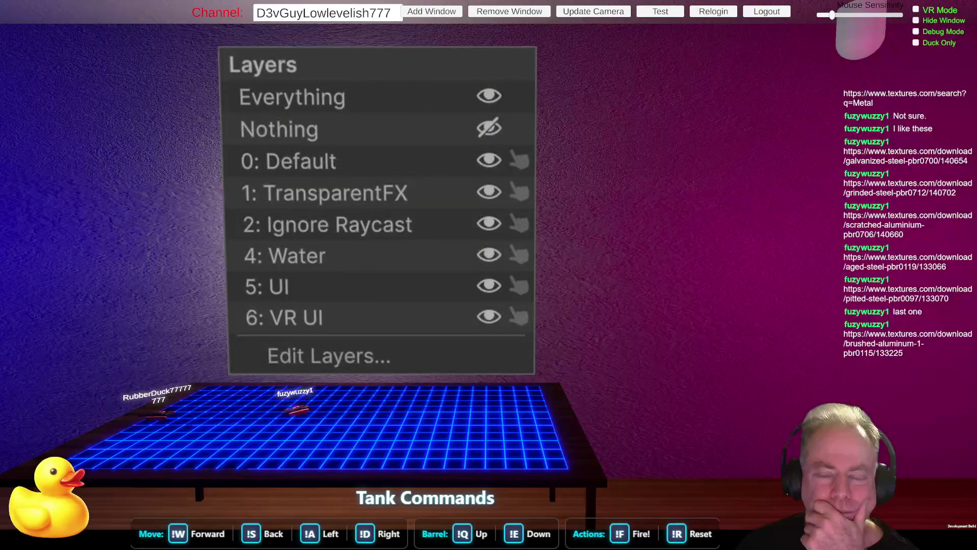
Close the Layers list and test switching Skybox and Fog off and on in Scene effects
click(250, 55)
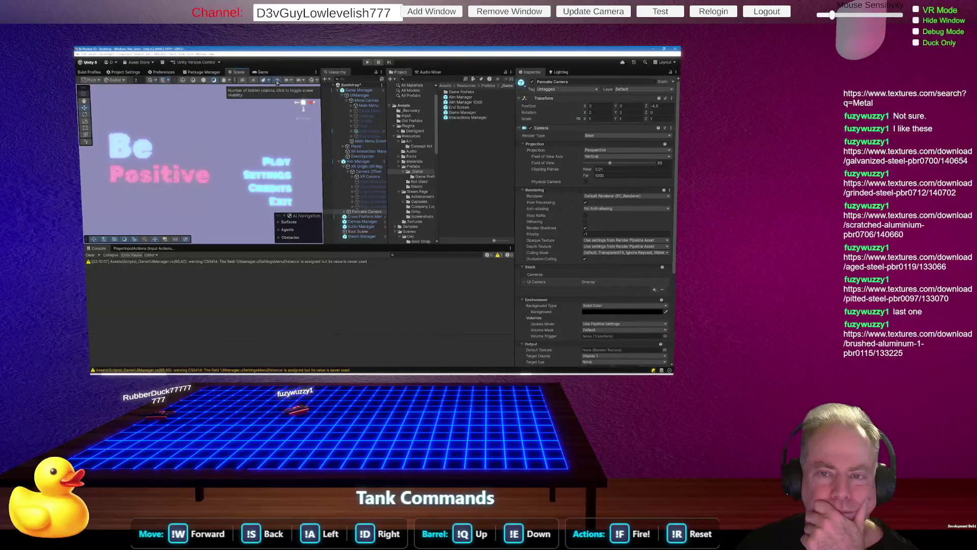
click(269, 81)
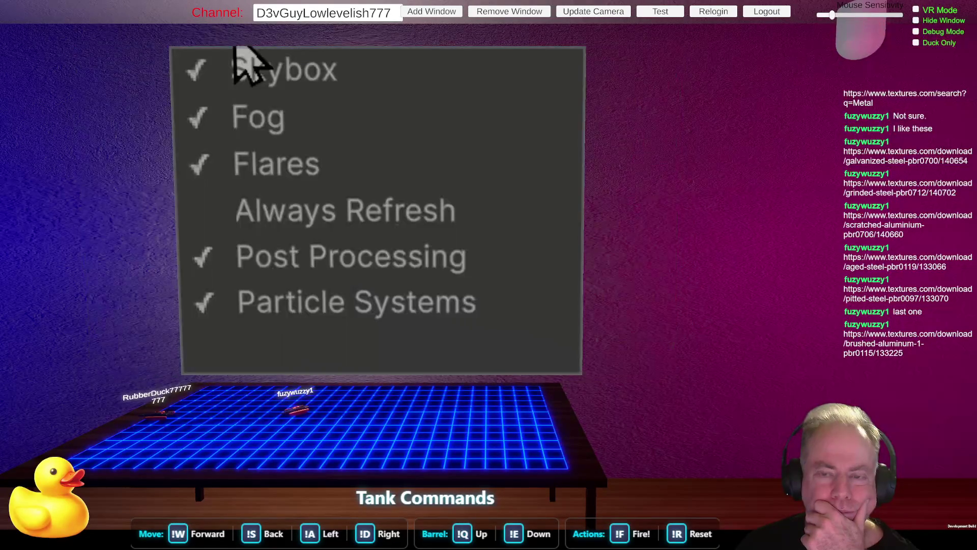
click(322, 60)
click(322, 60)
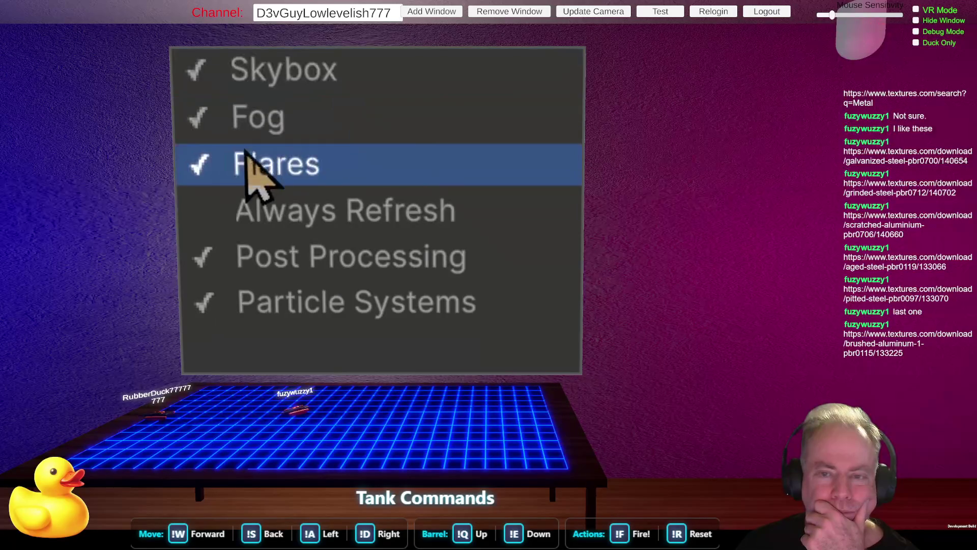
click(243, 123)
click(243, 123)
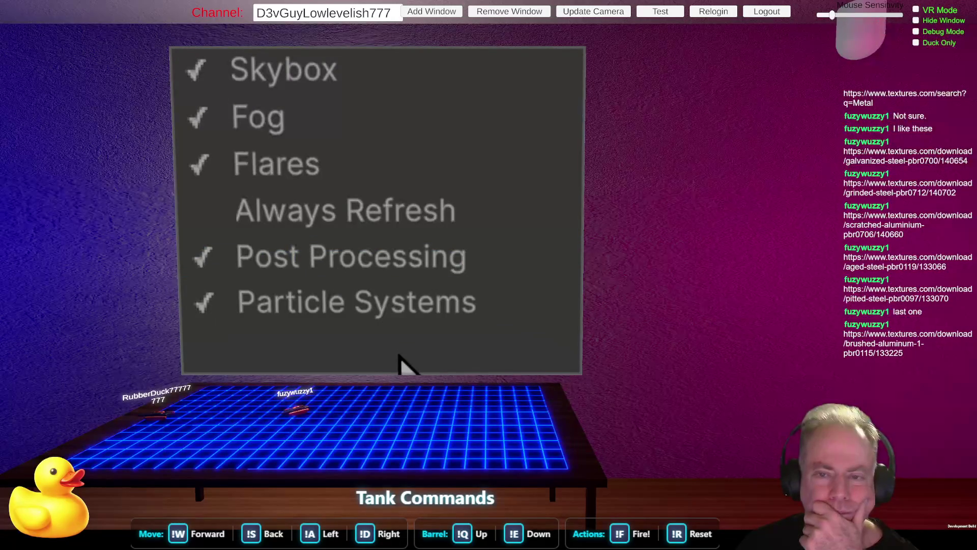
Leave Post Processing switched off in the Scene view and open the editor Preferences
click(338, 250)
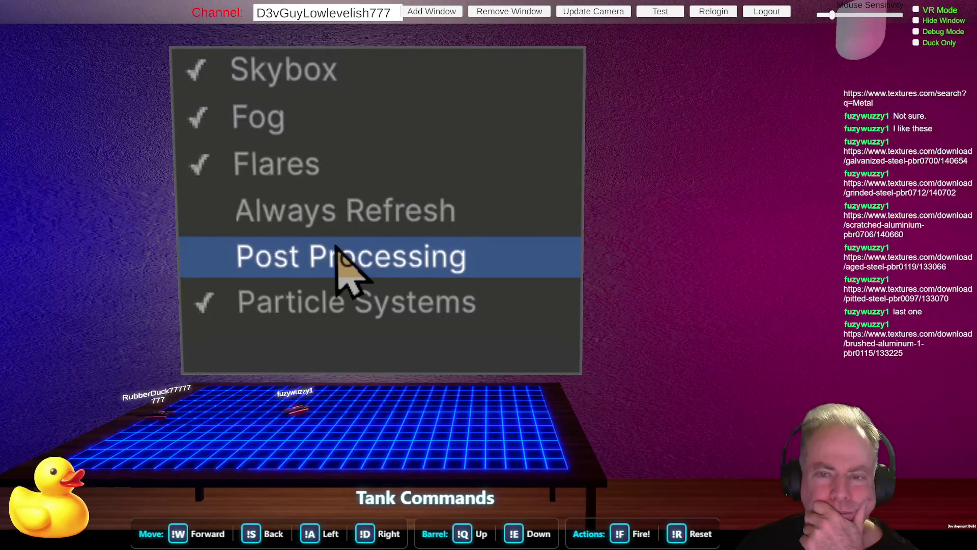
click(338, 249)
click(337, 249)
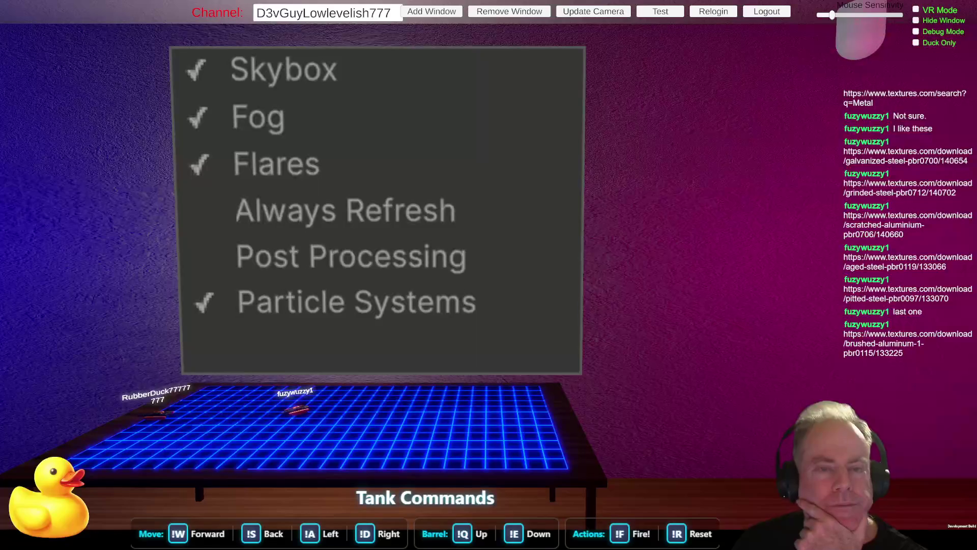
click(163, 73)
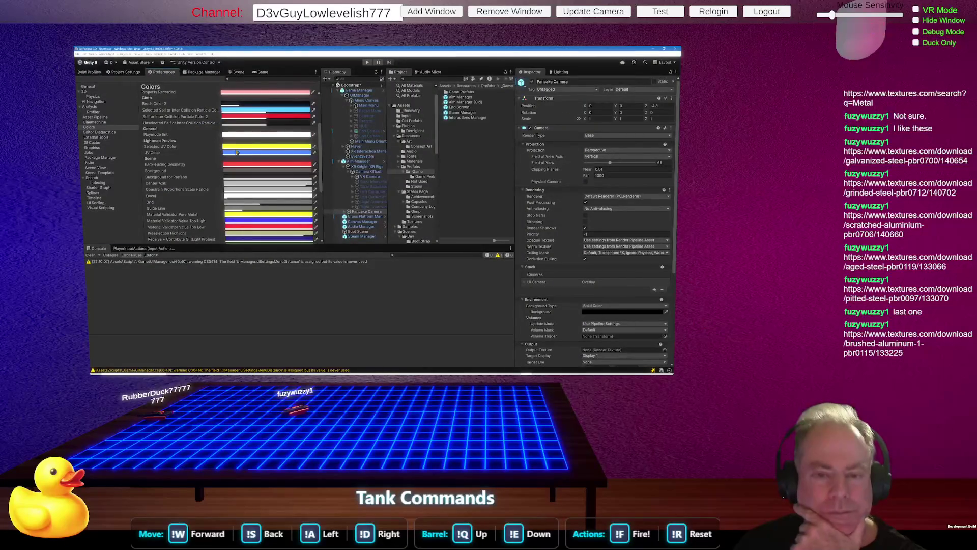
Open and cancel an editor colour picker in Preferences, then return to the Scene view
click(250, 173)
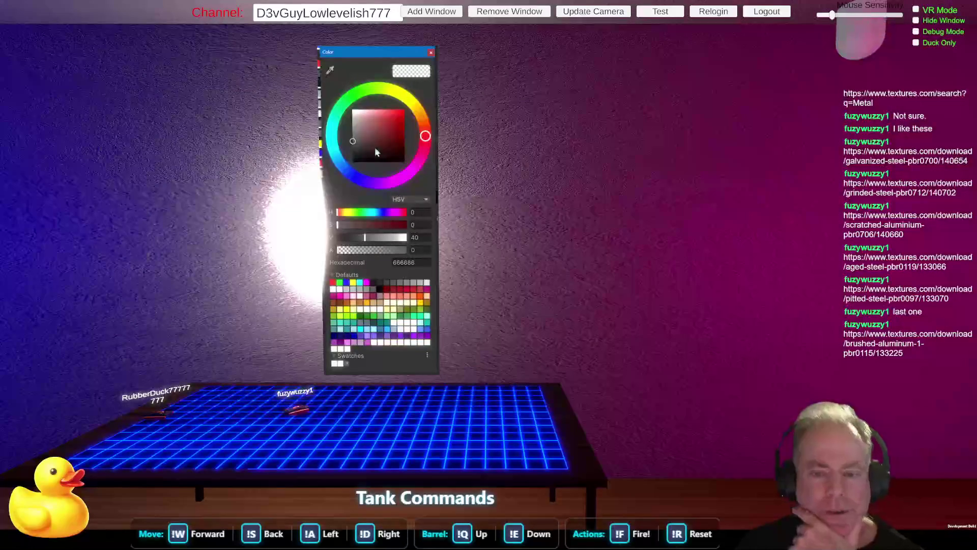
click(431, 52)
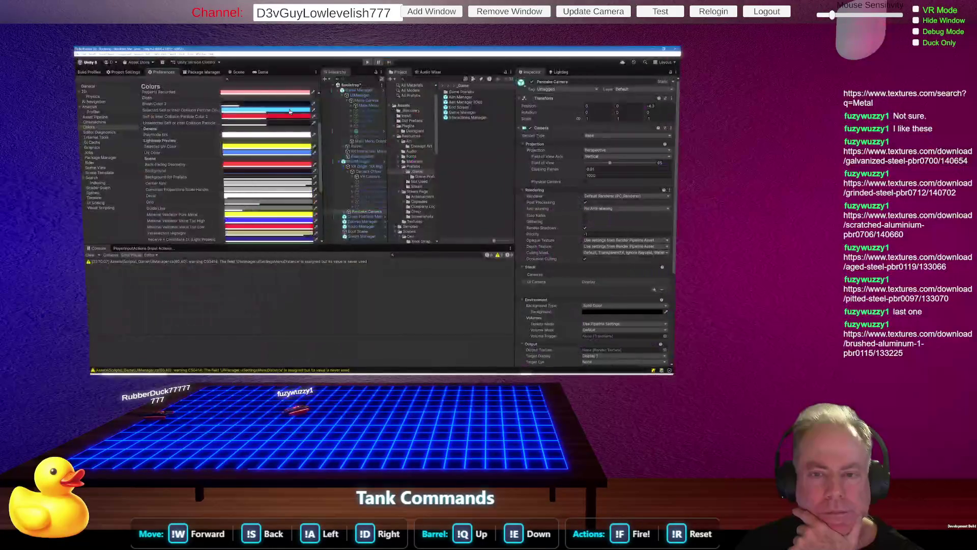
click(239, 72)
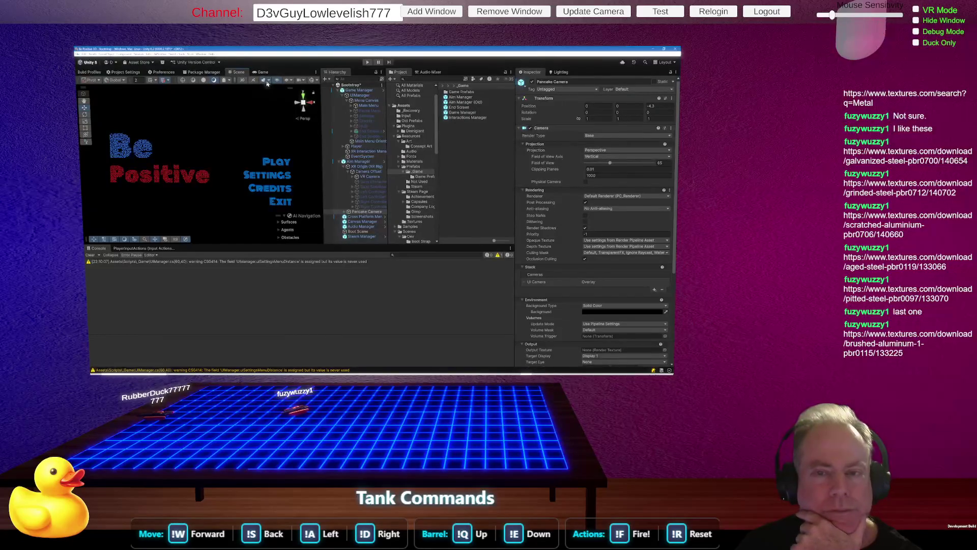
Re-enable Post Processing in the Scene effects and orbit around the glowing menu
click(264, 80)
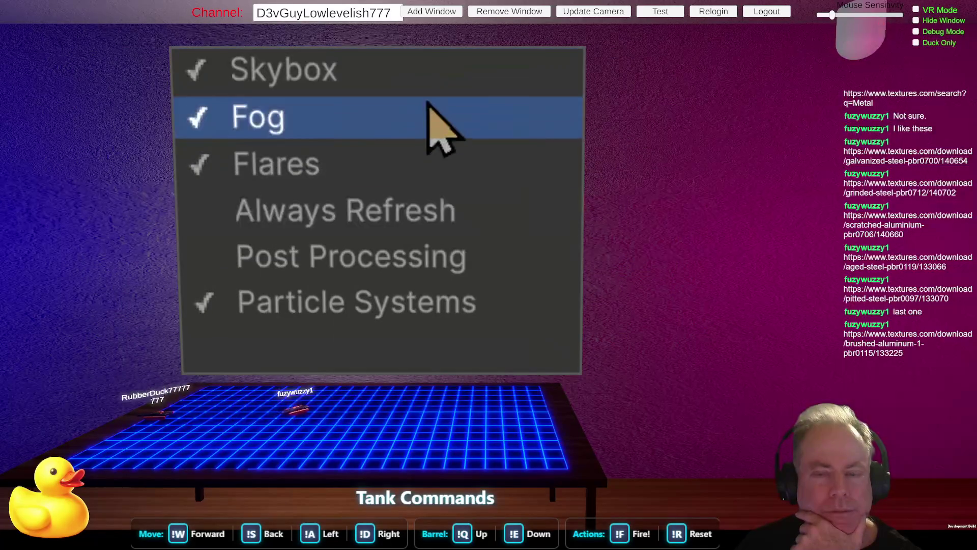
click(390, 252)
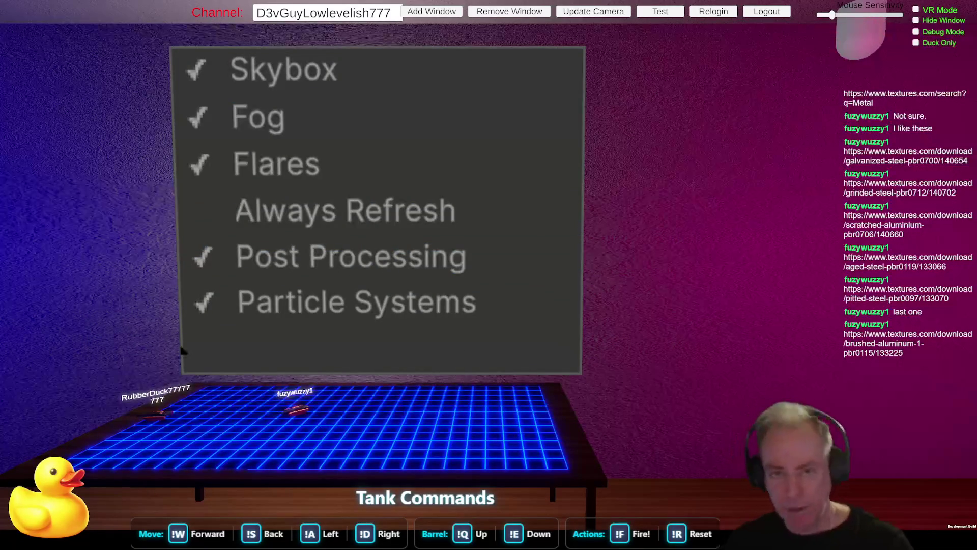
click(267, 78)
click(265, 78)
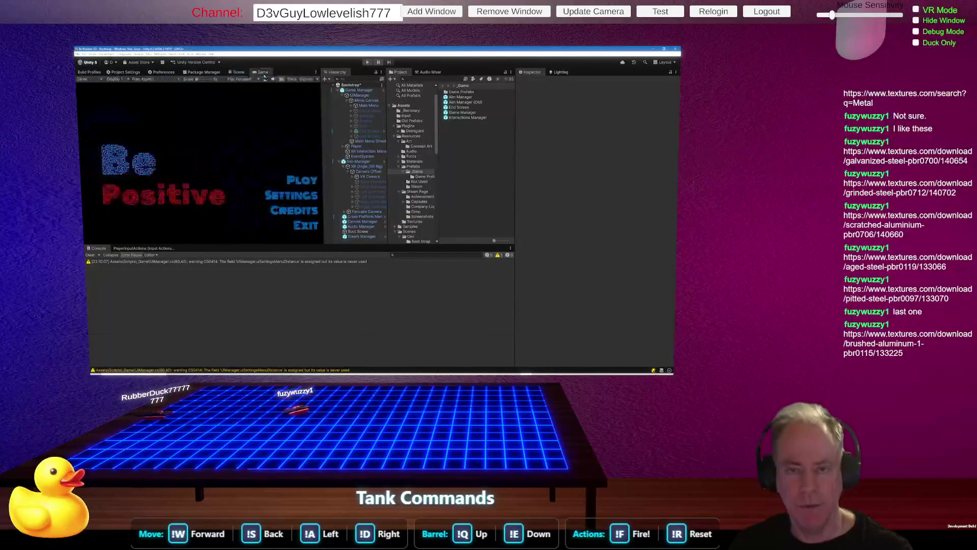
click(262, 77)
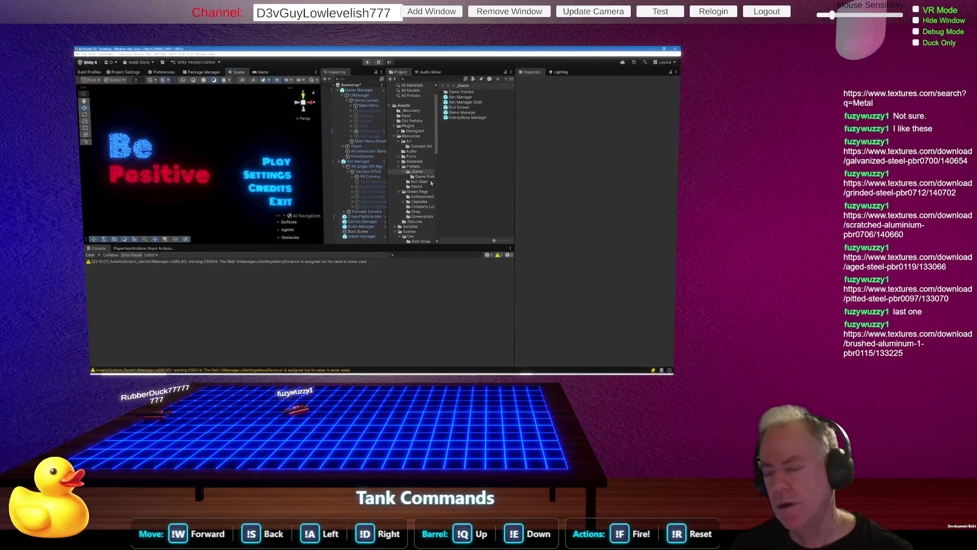
drag(215, 210, 315, 208)
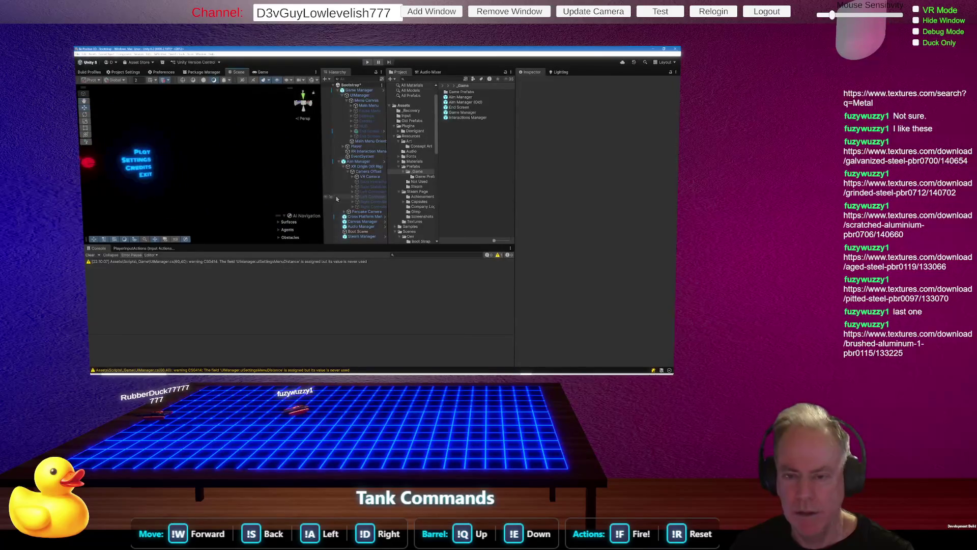
Collapse the Aim Manager, UIManager and Game Manager branches in the Hierarchy
click(339, 161)
click(341, 95)
click(338, 91)
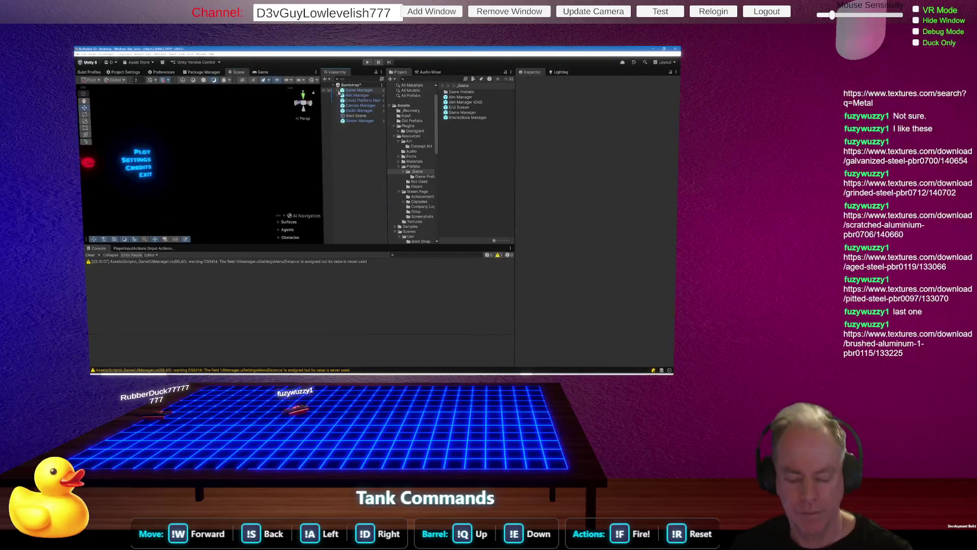
Add a 3D Object Cube, frame and orbit around it, then select the Materials folder
right_click(340, 153)
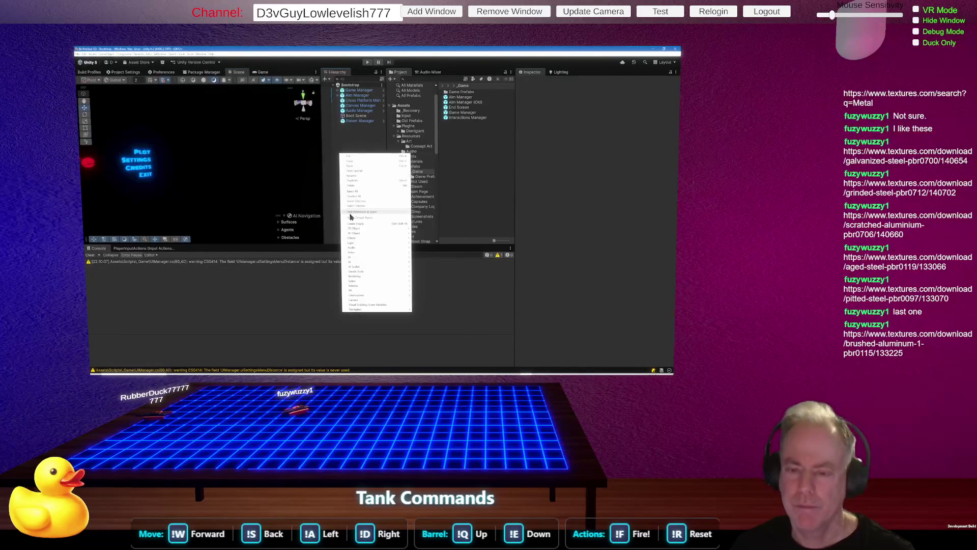
mouse_move(375, 232)
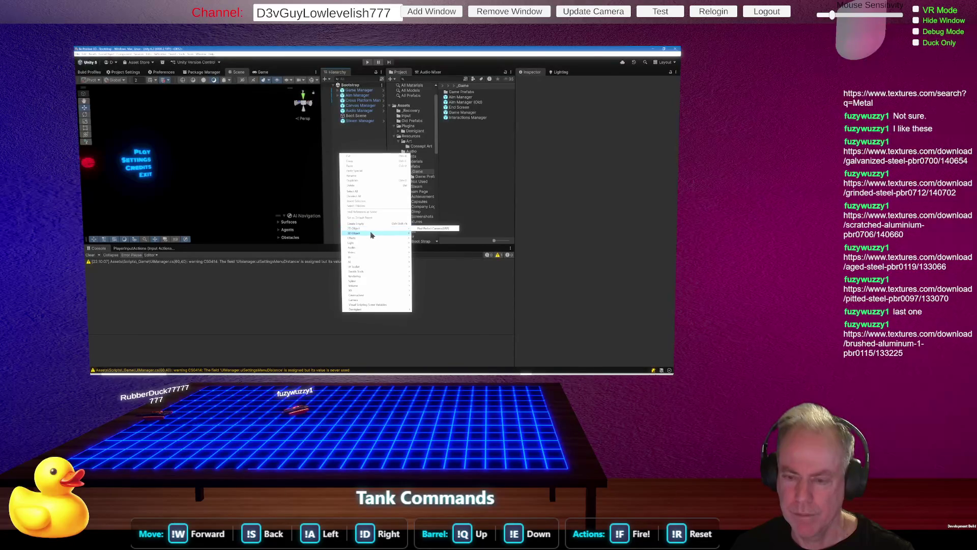
click(432, 236)
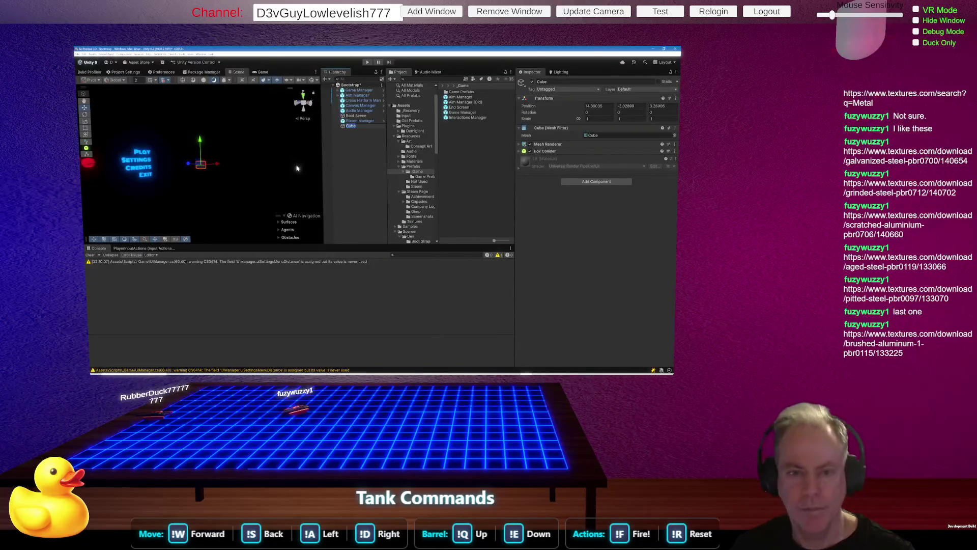
double_click(352, 126)
mouse_move(234, 191)
mouse_down()
mouse_move(232, 225)
mouse_move(211, 239)
mouse_move(285, 218)
mouse_move(224, 224)
mouse_move(235, 224)
mouse_up()
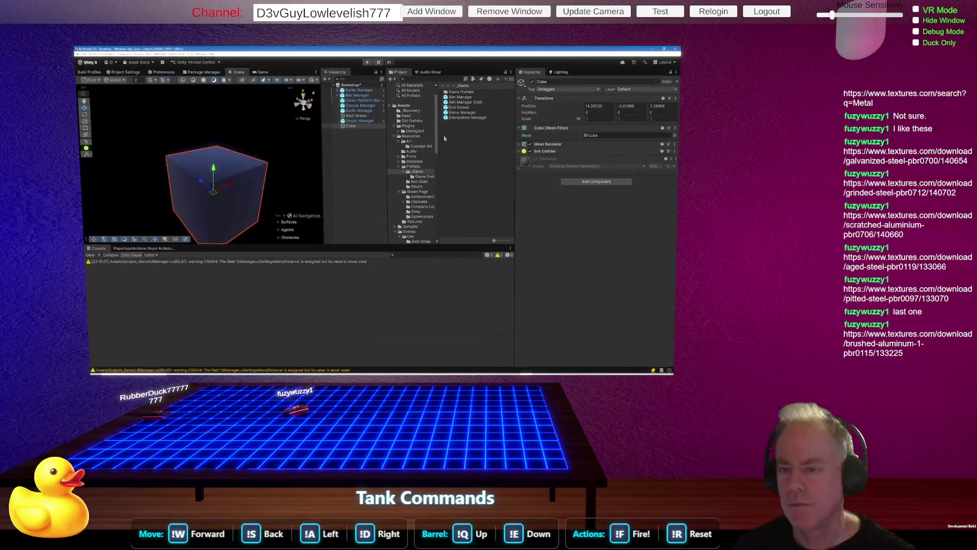
click(418, 162)
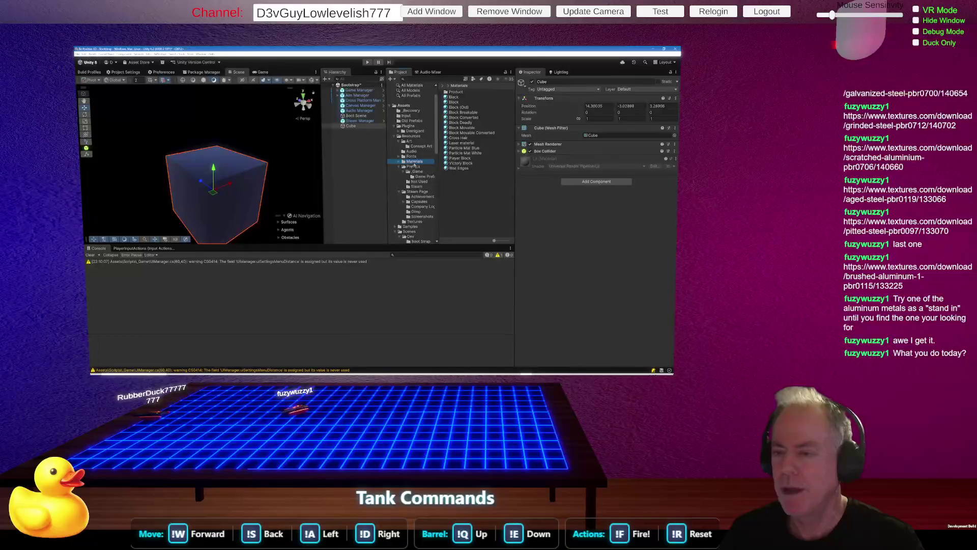
Create a new Material in the Materials folder and name it 'White'
right_click(457, 193)
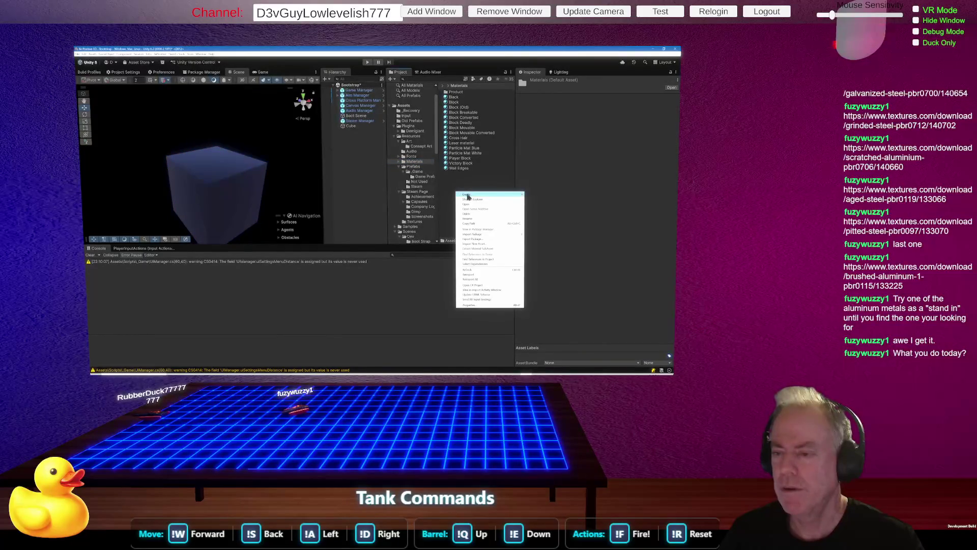
mouse_move(467, 196)
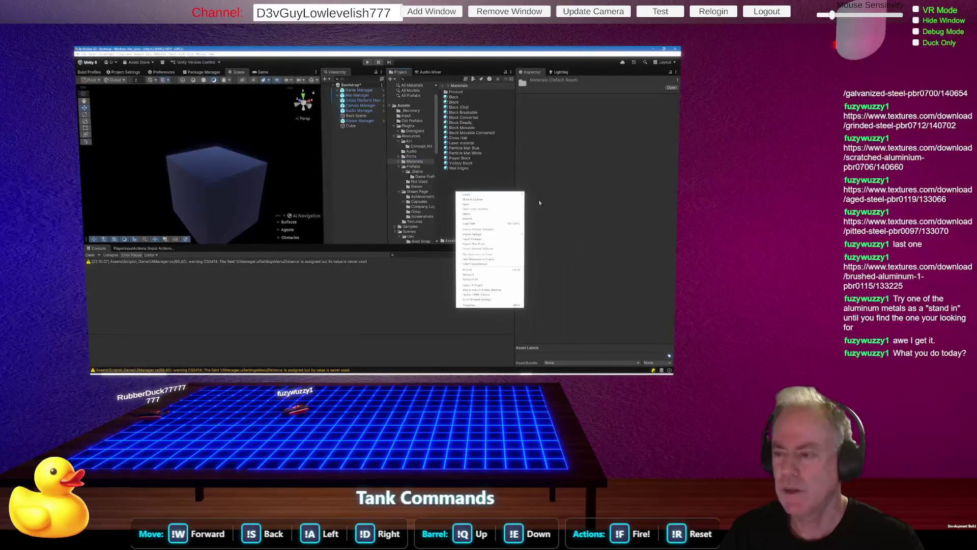
click(536, 199)
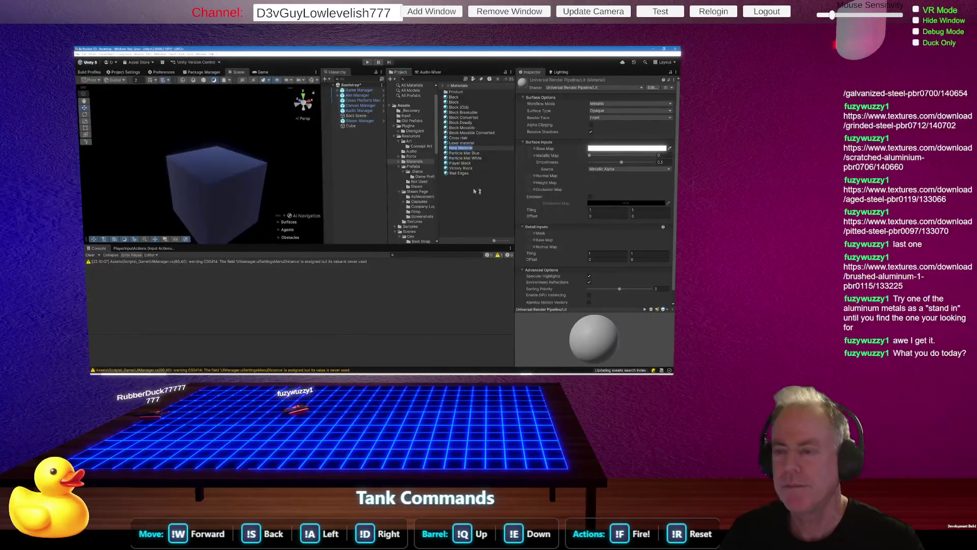
text(White)
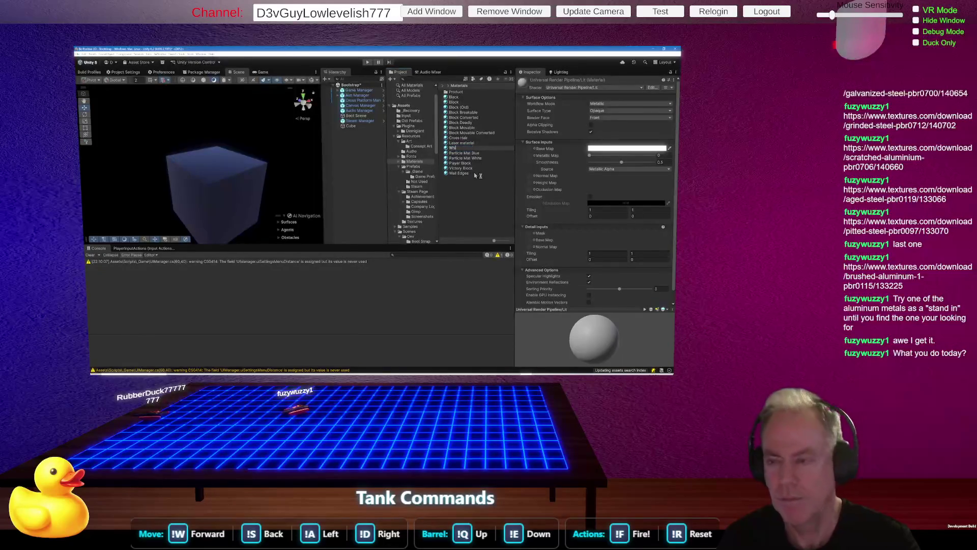
key(Return)
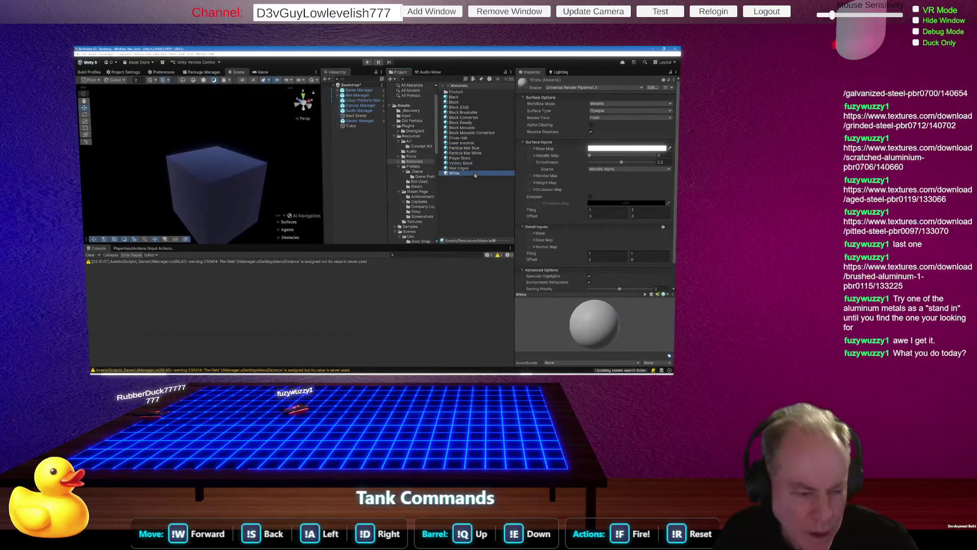
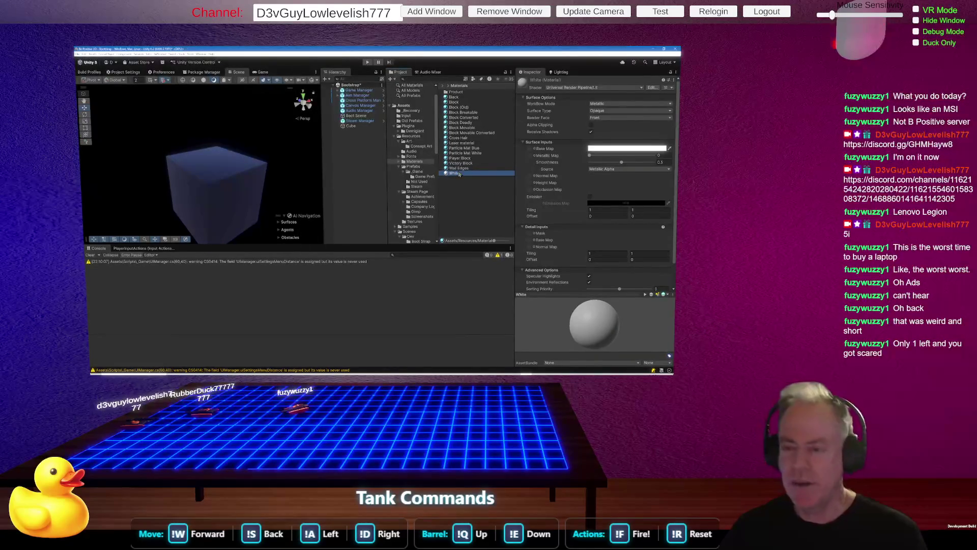
Drop the White material onto the cube and orbit the Scene view to inspect it
mouse_move(457, 175)
mouse_down()
mouse_move(260, 192)
mouse_move(234, 204)
mouse_up()
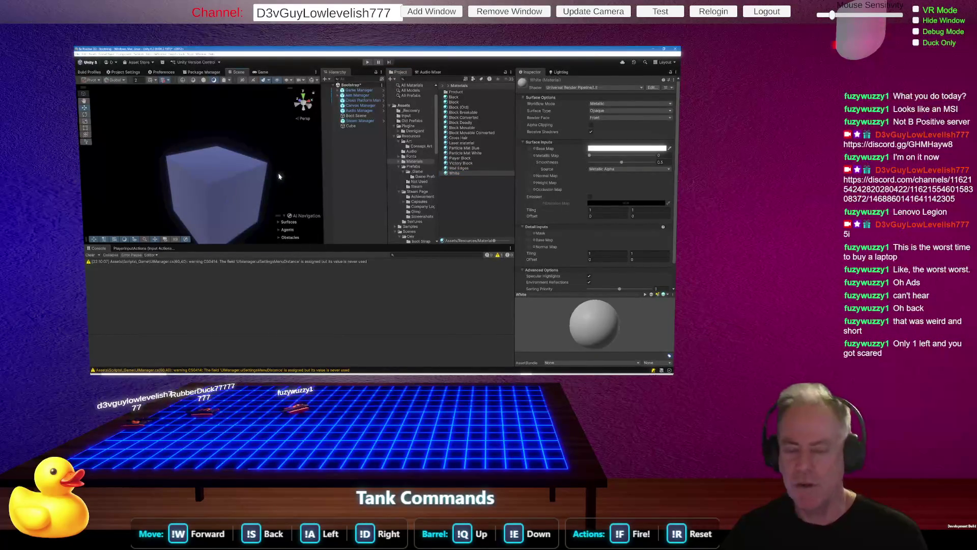
mouse_move(276, 174)
mouse_down()
mouse_move(264, 188)
mouse_move(375, 172)
mouse_move(242, 166)
mouse_move(120, 142)
mouse_move(150, 200)
mouse_up()
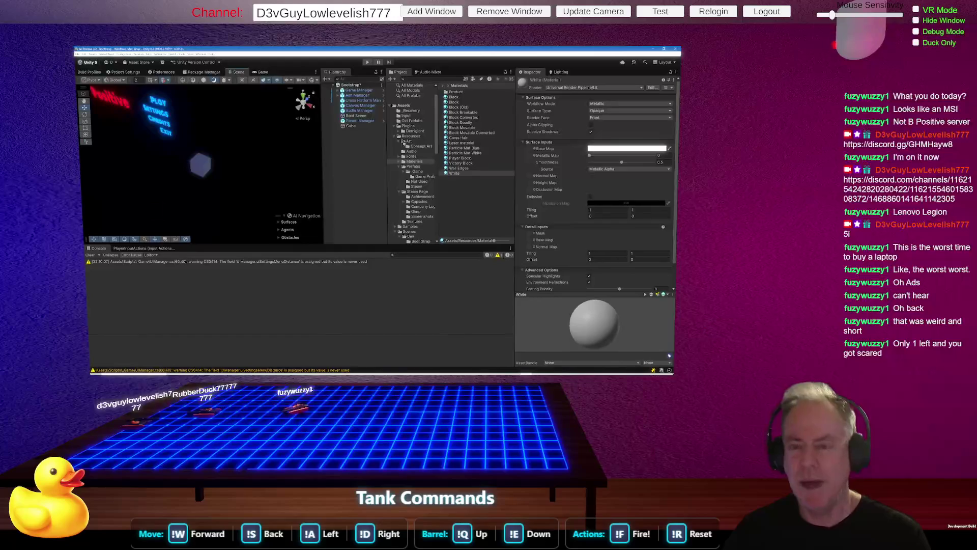
right_click(360, 151)
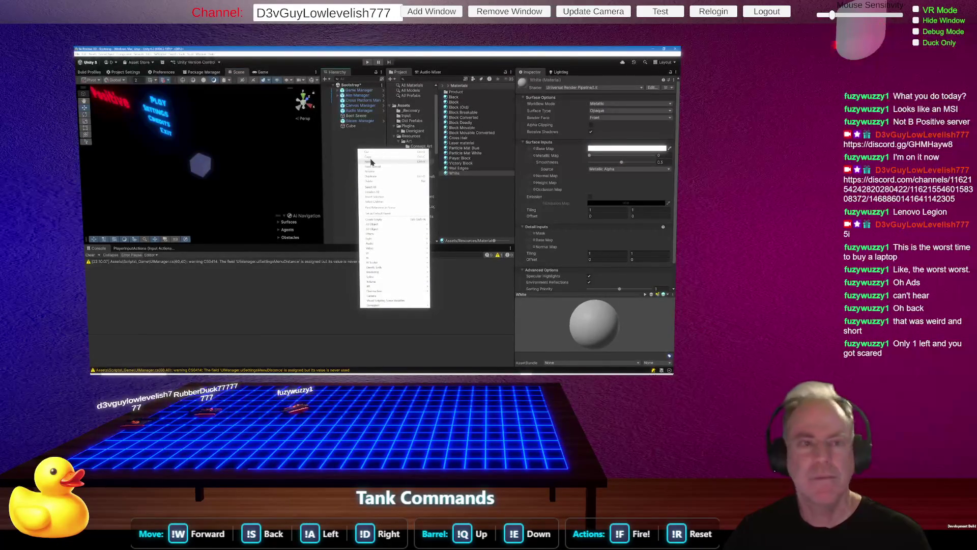
Drag the Cube into the Prefabs folder to create a Cube prefab
click(337, 187)
click(203, 169)
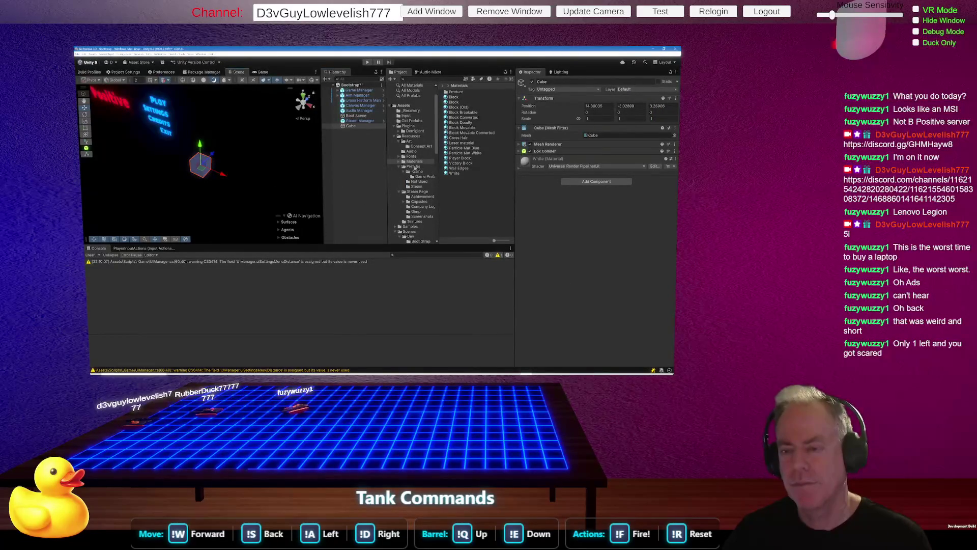
click(413, 167)
drag(418, 171, 414, 168)
click(361, 156)
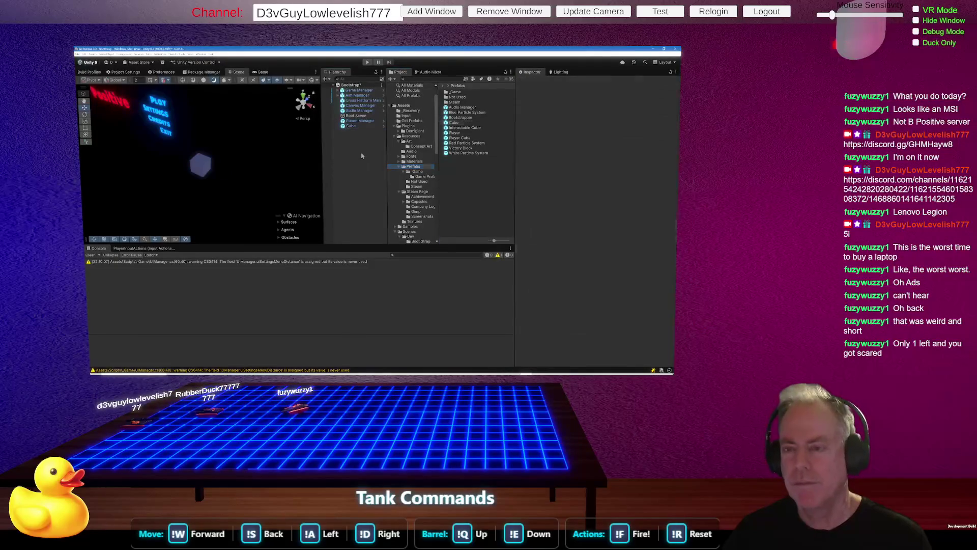
Create a new scene in the Scenes folder and name it Test Scene
click(411, 232)
scroll(416, 213, down, 3)
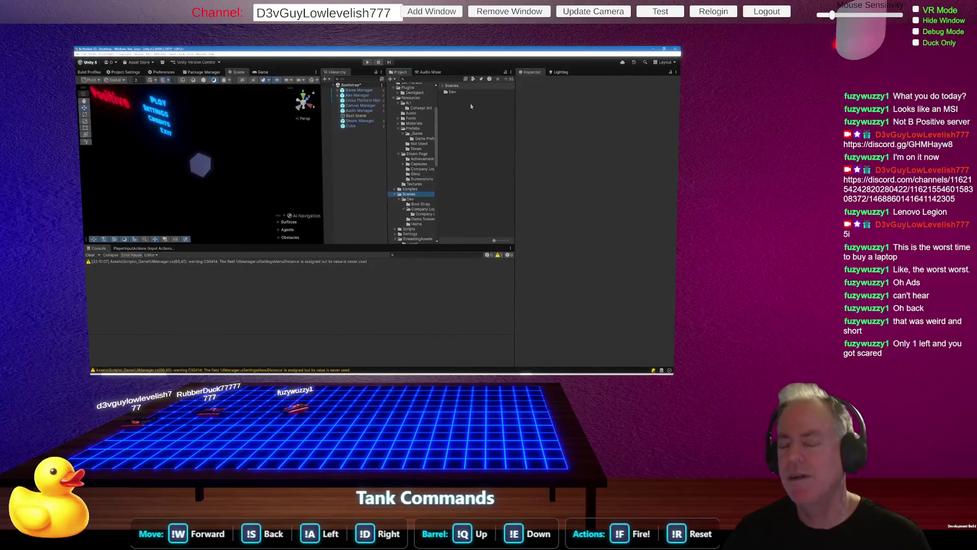
right_click(466, 135)
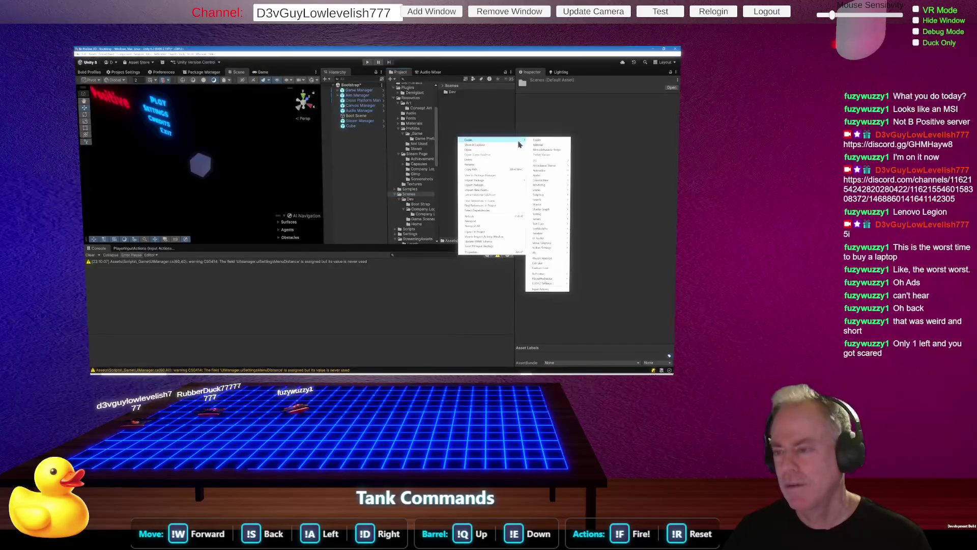
mouse_move(490, 141)
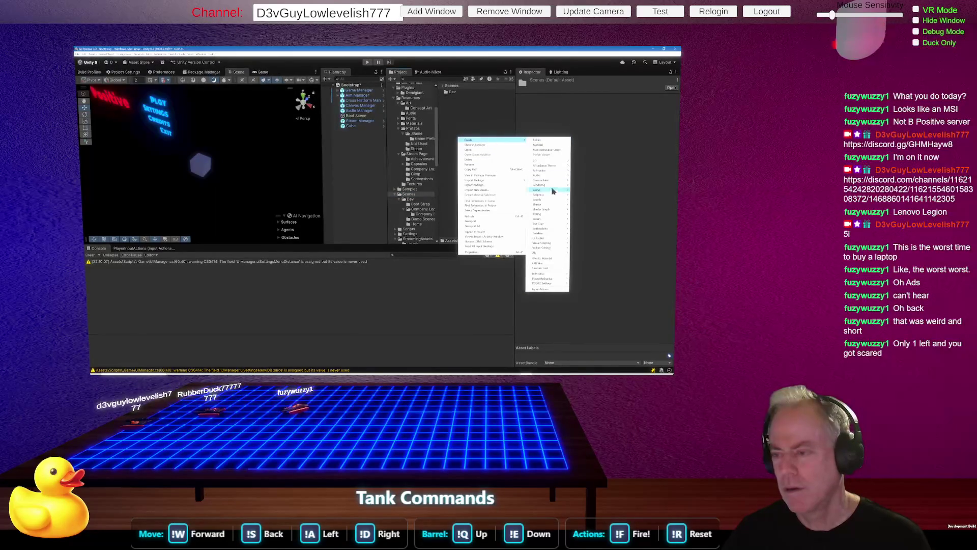
mouse_move(551, 191)
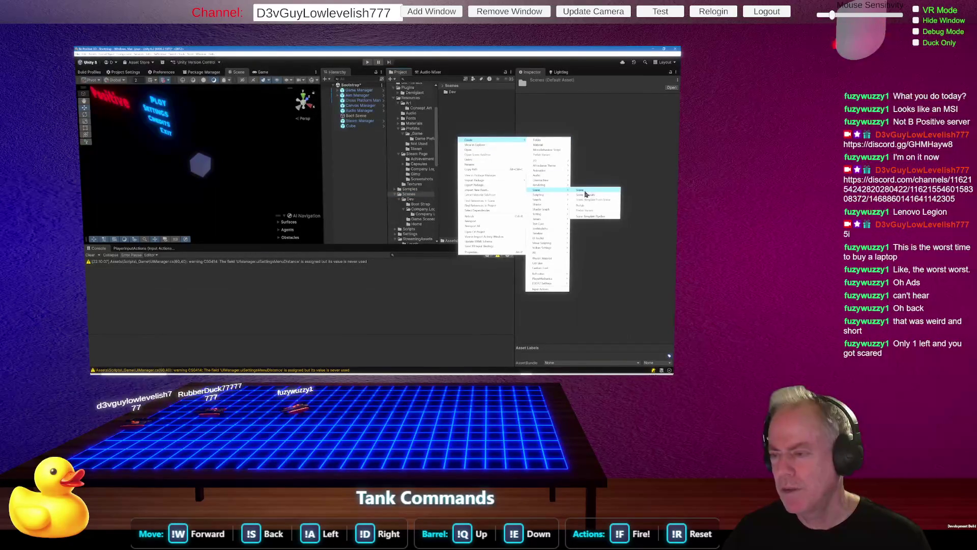
click(585, 194)
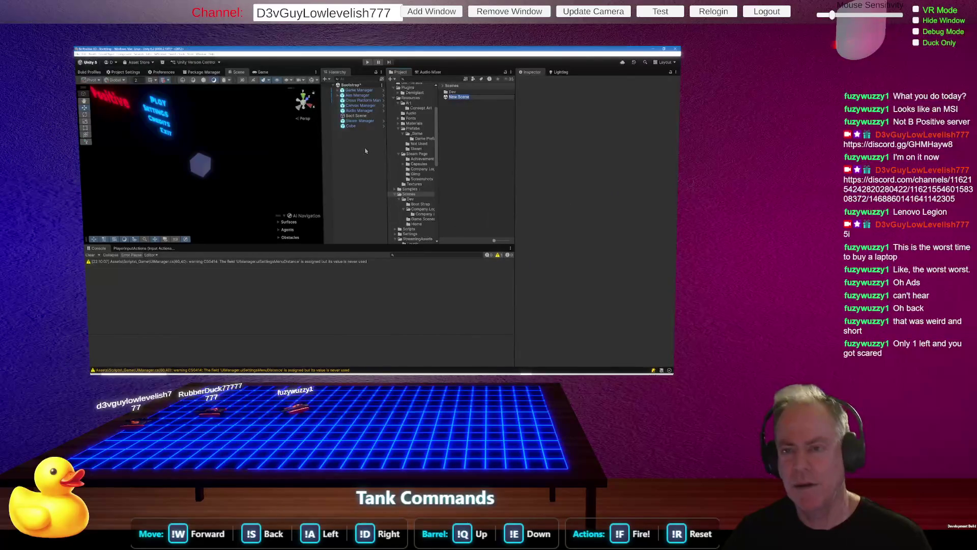
text(Test)
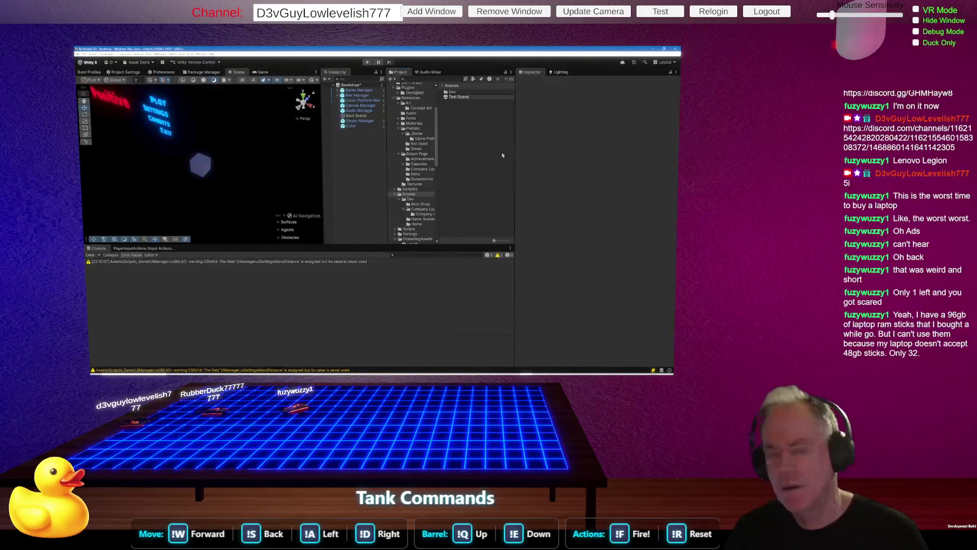
key(Return)
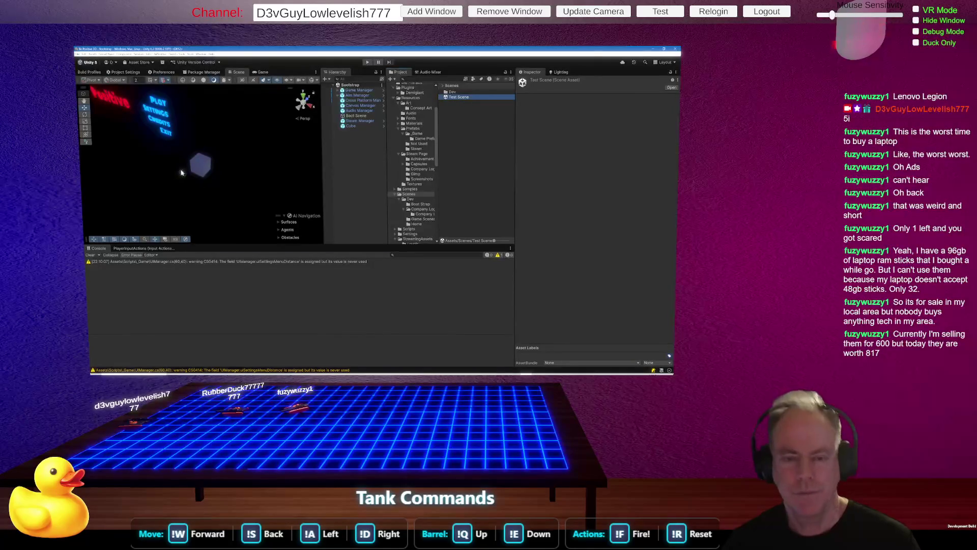
click(202, 168)
Delete the cube, then open Test Scene and answer the unsaved-changes prompt
key(Delete)
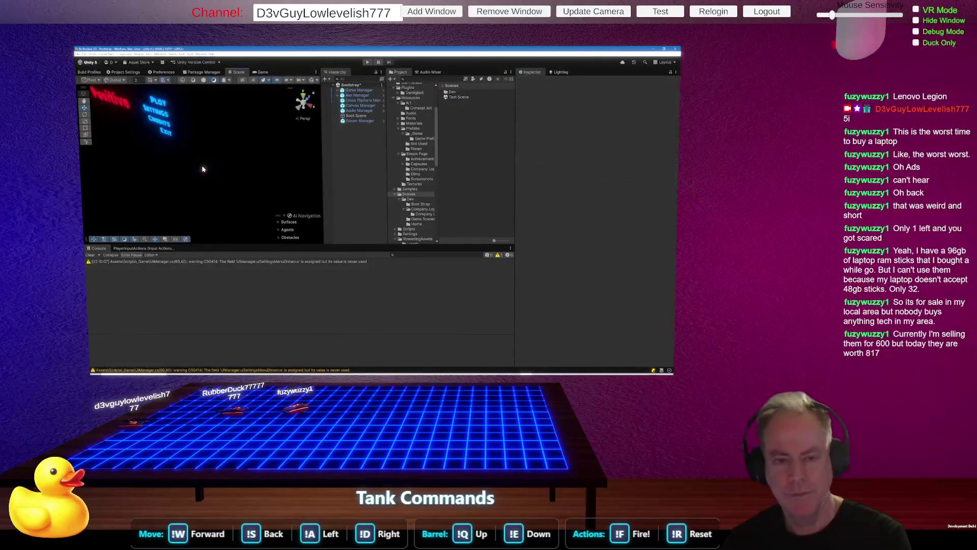
double_click(459, 97)
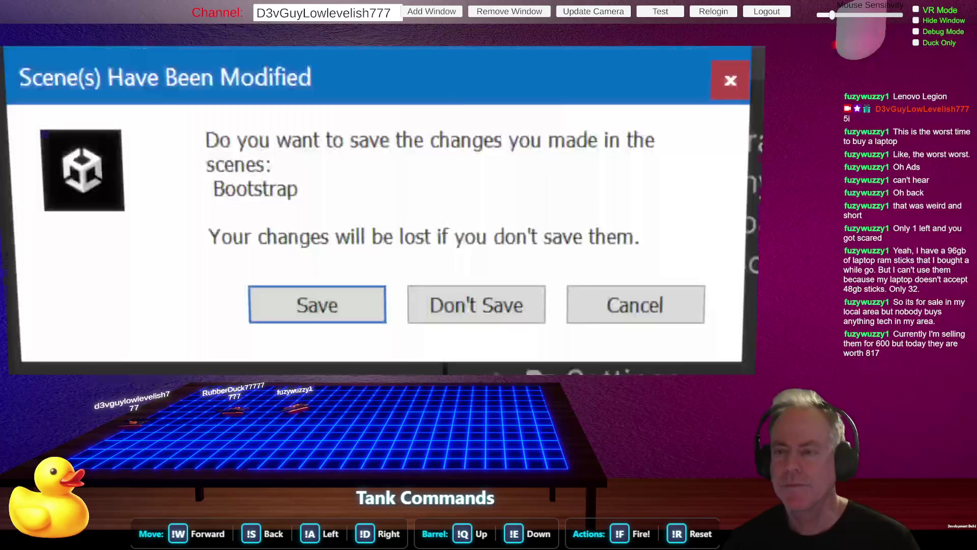
click(317, 308)
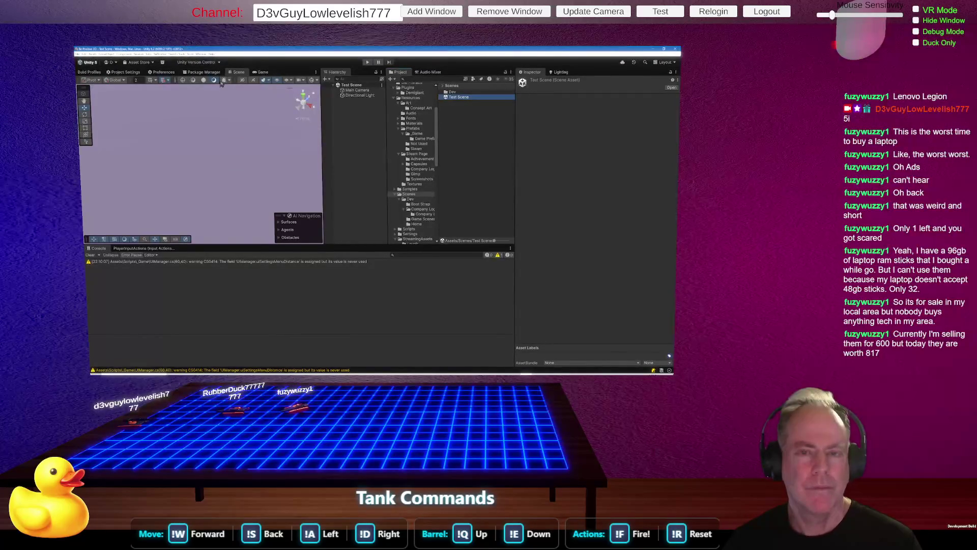
Select the Main Camera and preview what it renders
click(356, 90)
scroll(554, 250, down, 2)
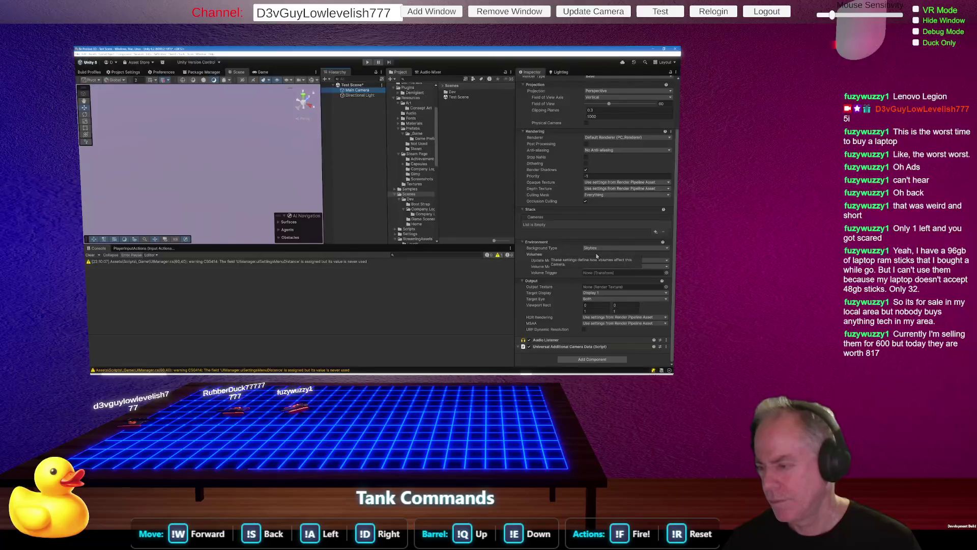
scroll(595, 256, up, 2)
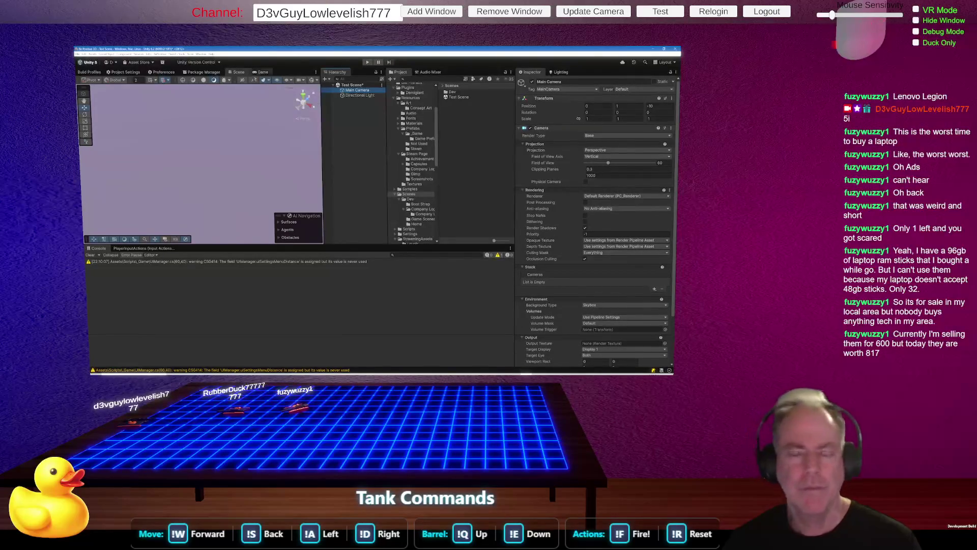
click(263, 72)
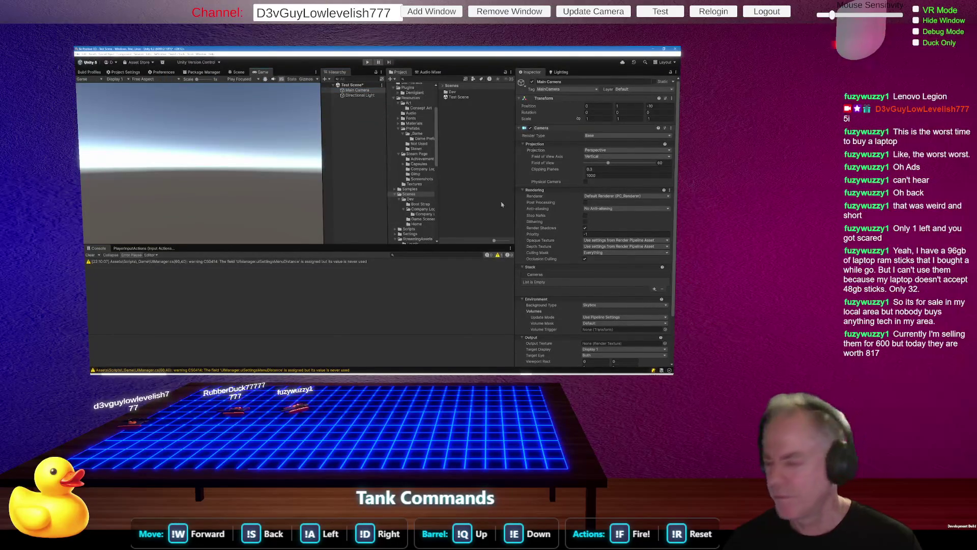
scroll(608, 293, down, 3)
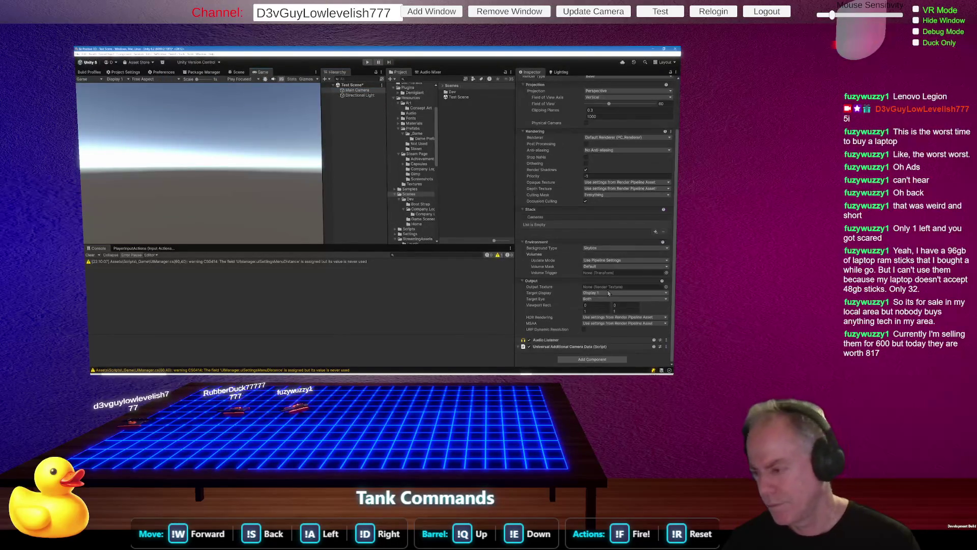
Set the camera background to Solid Color, near-black 070707, then open Colors preferences
click(617, 249)
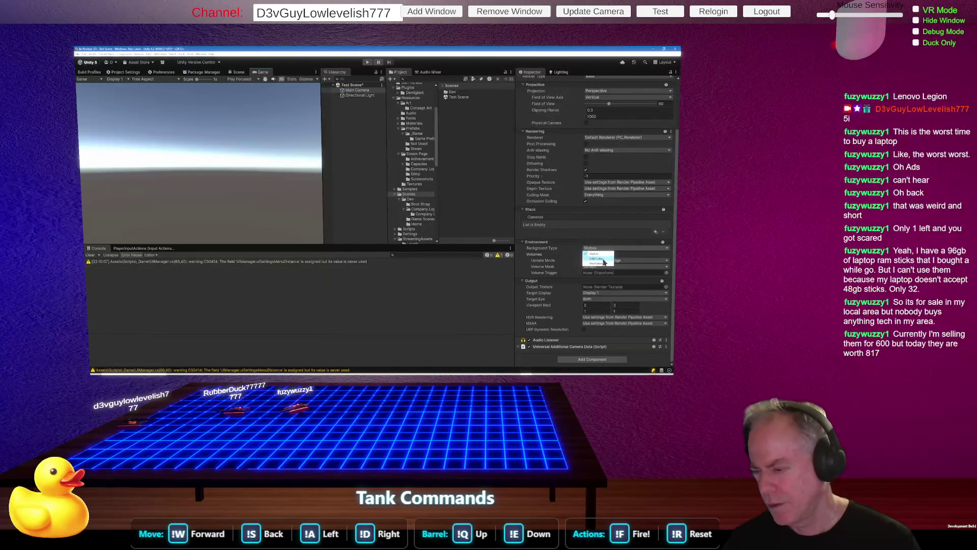
click(604, 261)
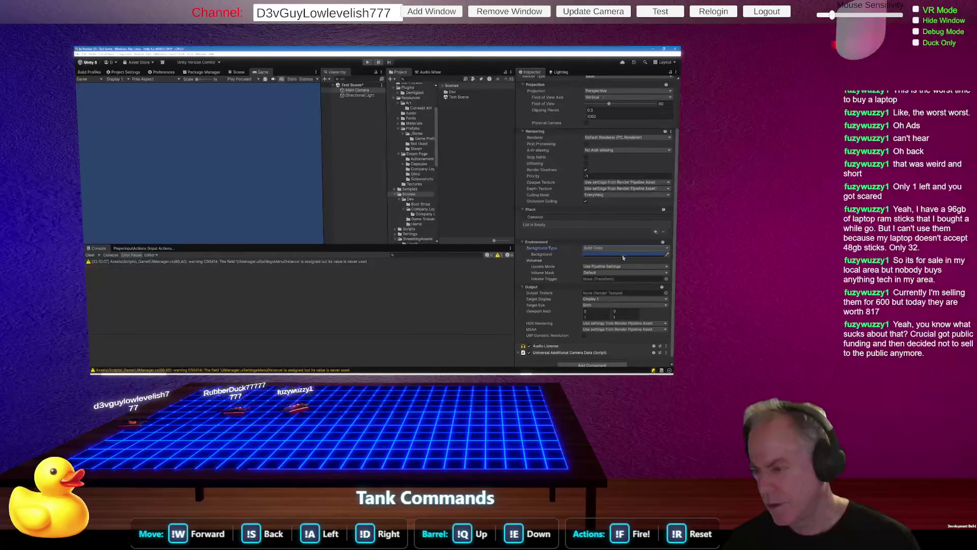
click(624, 255)
drag(380, 160, 352, 161)
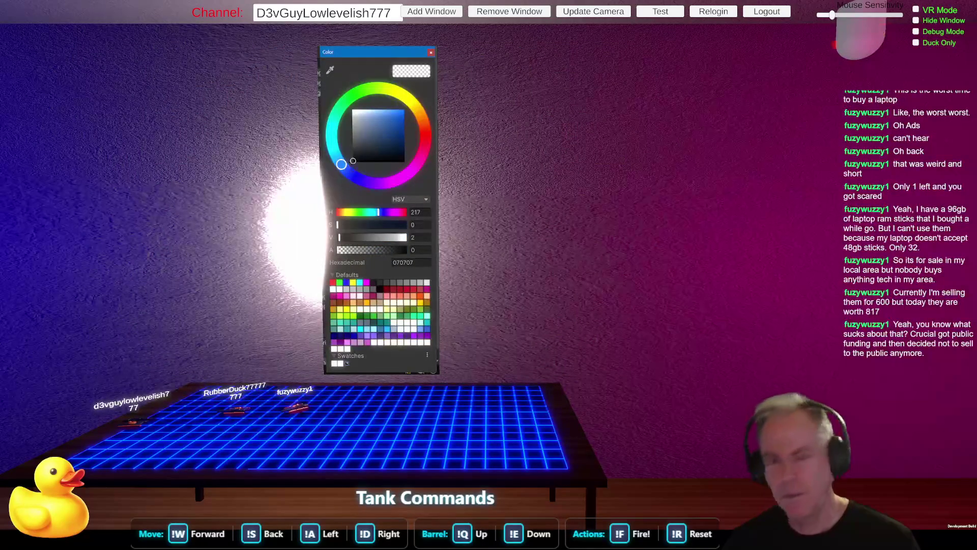
click(182, 54)
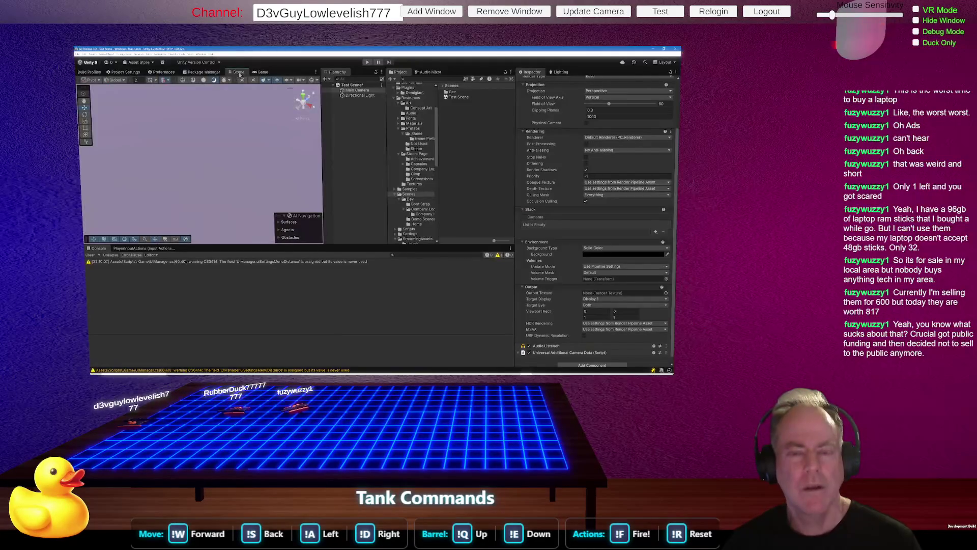
click(164, 72)
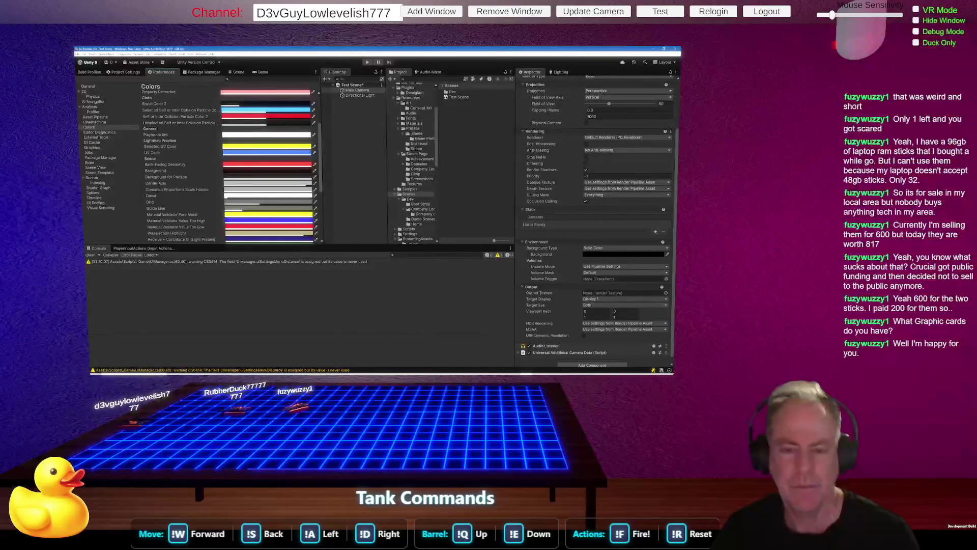
click(237, 73)
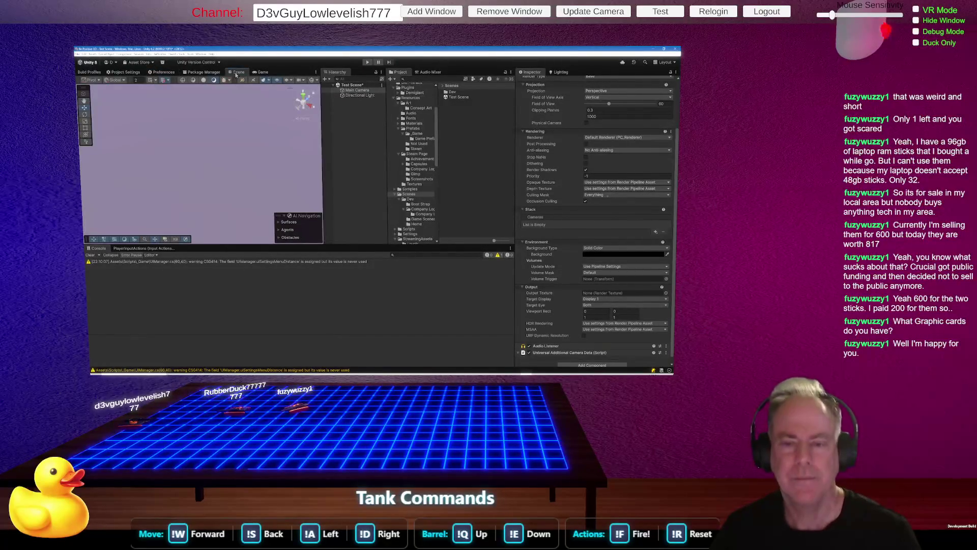
click(267, 83)
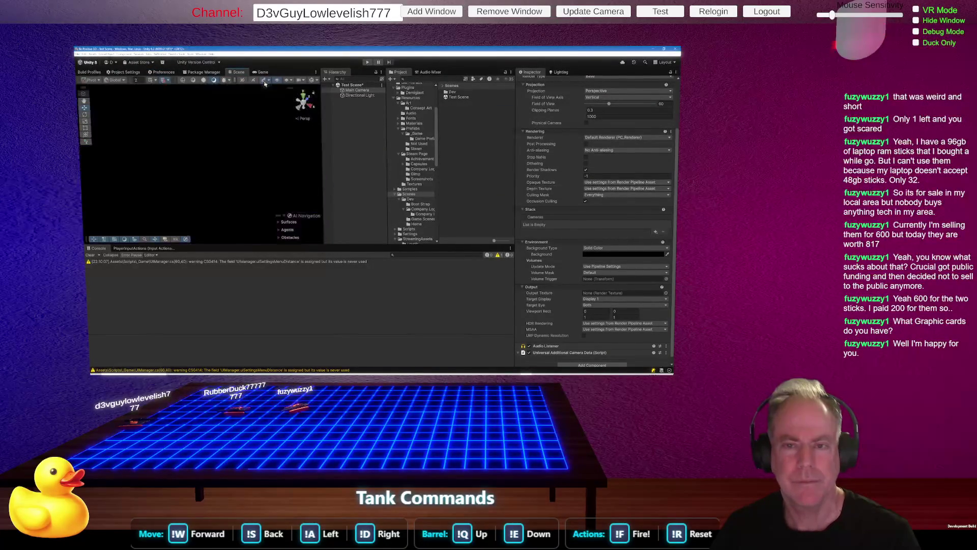
click(267, 83)
click(268, 83)
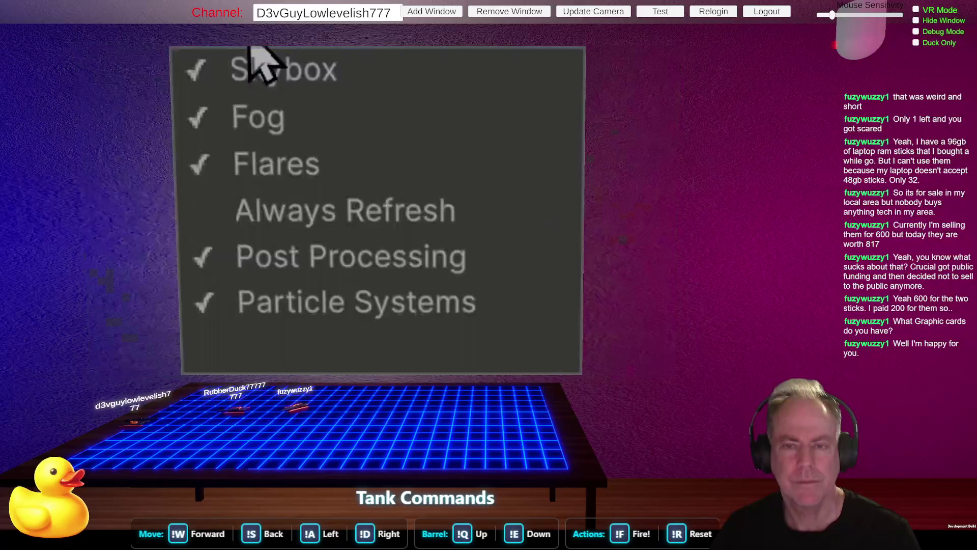
click(366, 249)
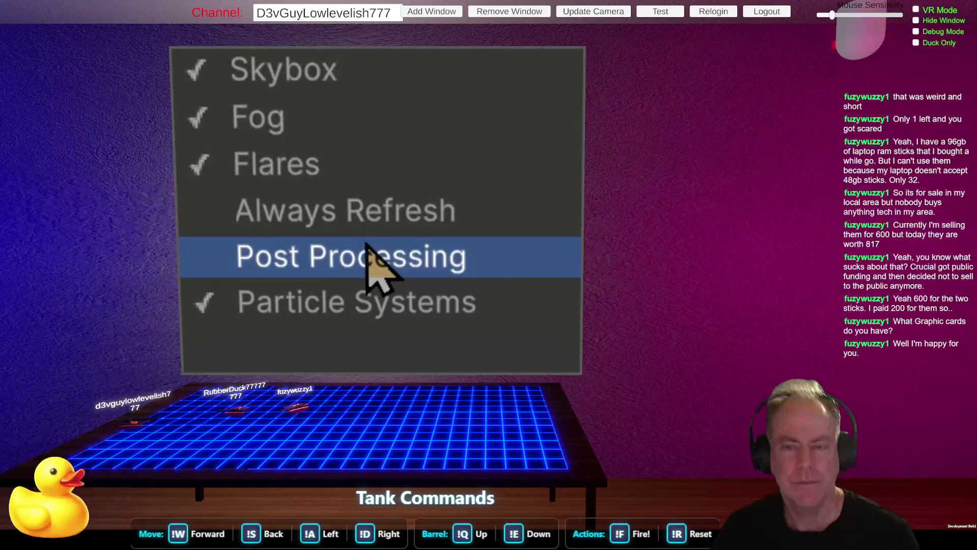
click(367, 243)
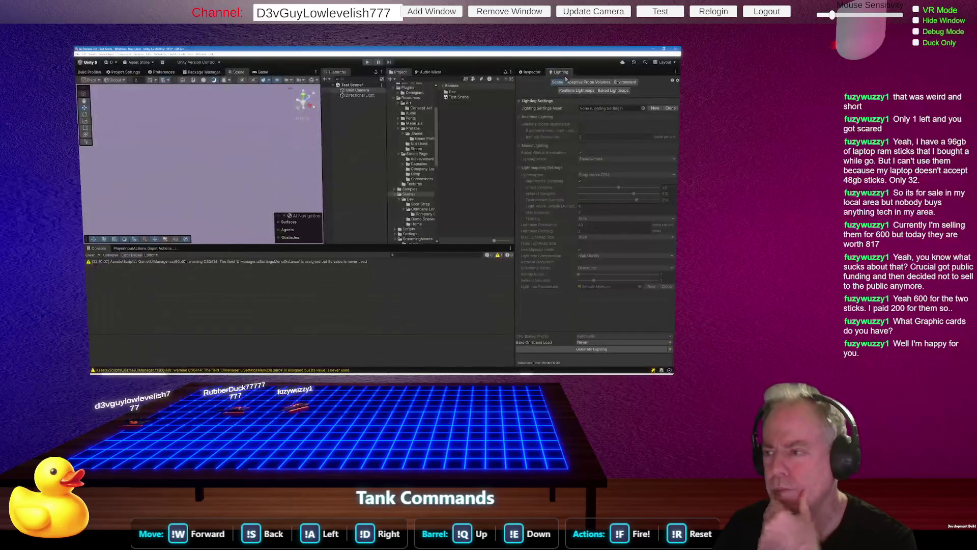
Switch the environment lighting source to Color with a black ambient colour
click(624, 82)
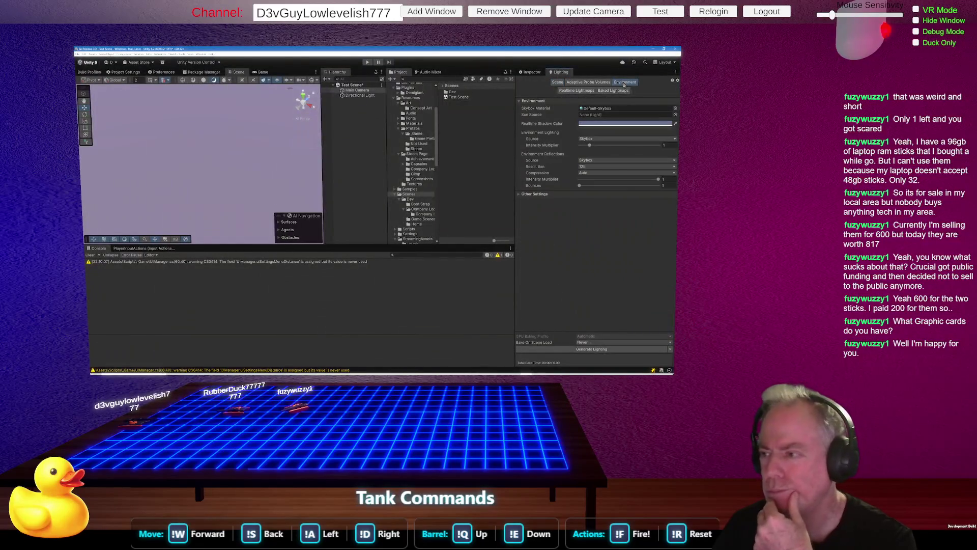
click(625, 139)
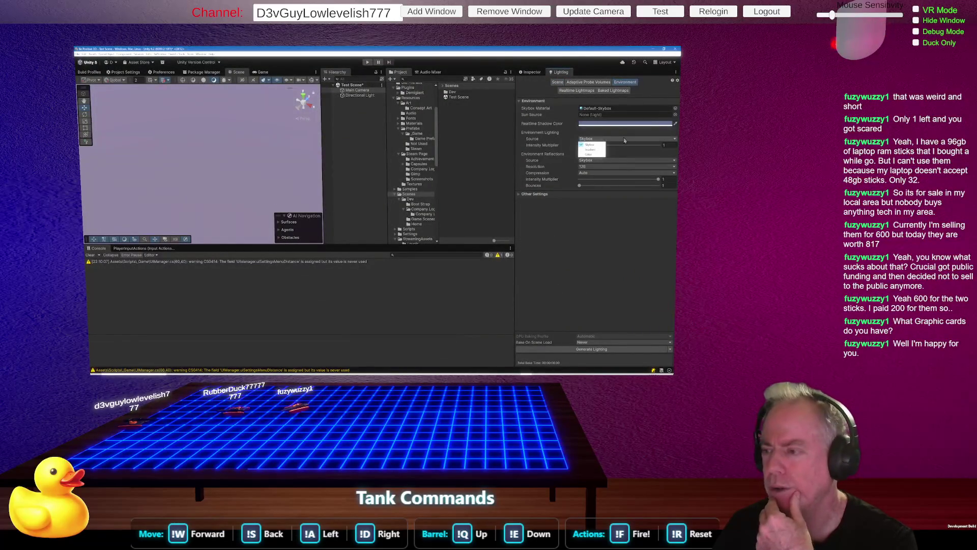
click(591, 156)
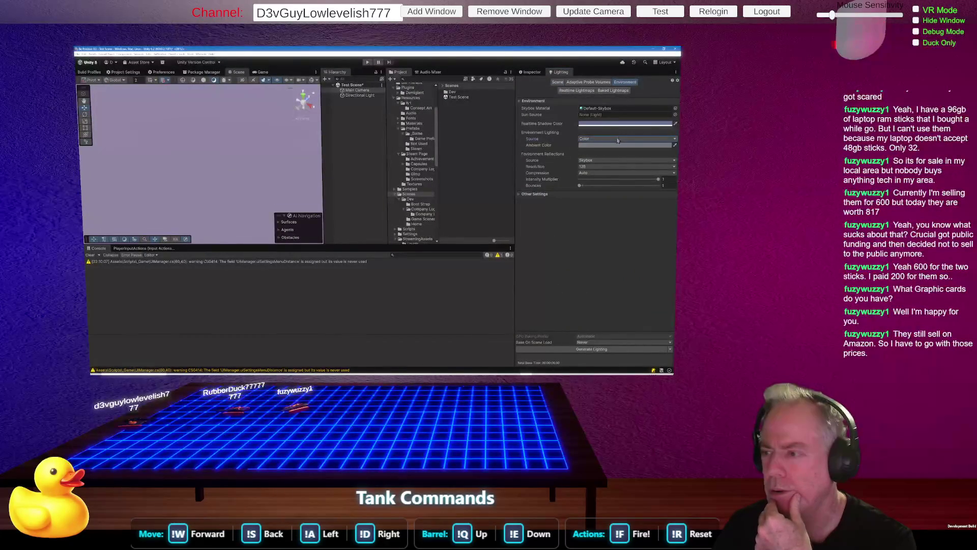
click(621, 146)
drag(362, 148, 352, 171)
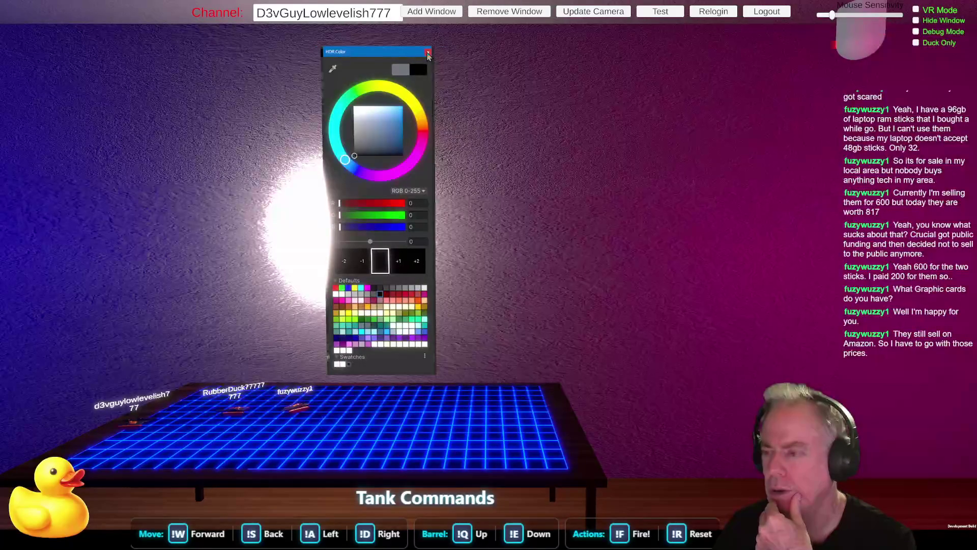
click(428, 53)
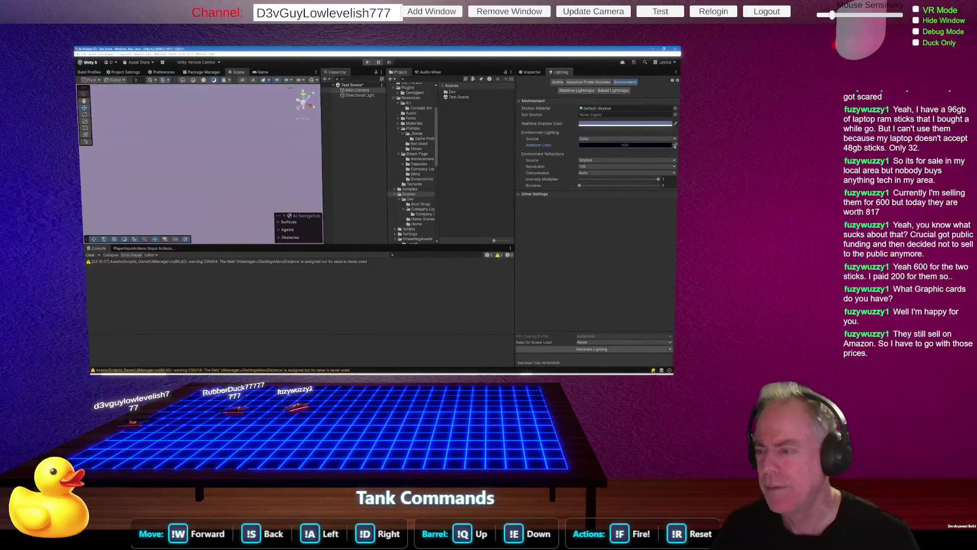
Lighten the ambient colour to dark grey RGB 33, 33, 33
click(631, 146)
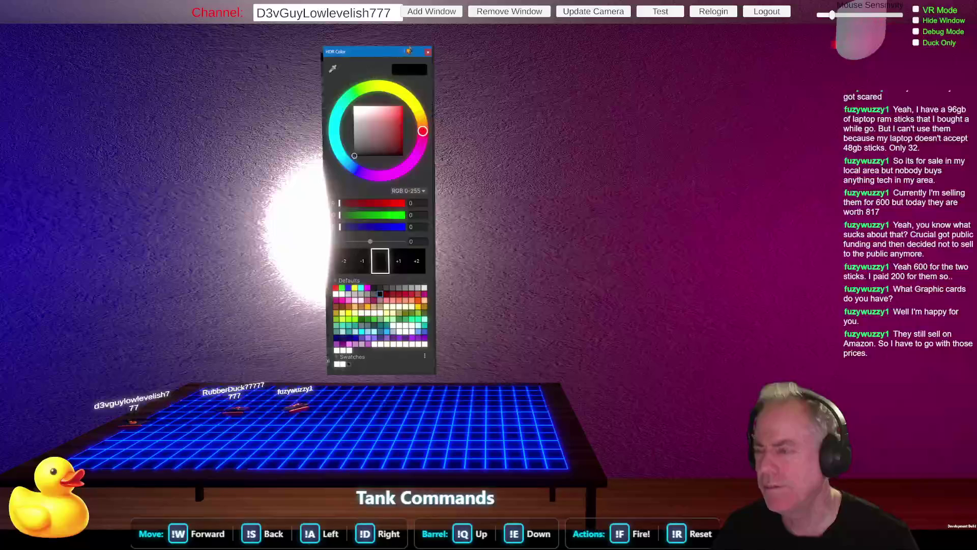
drag(369, 130, 354, 149)
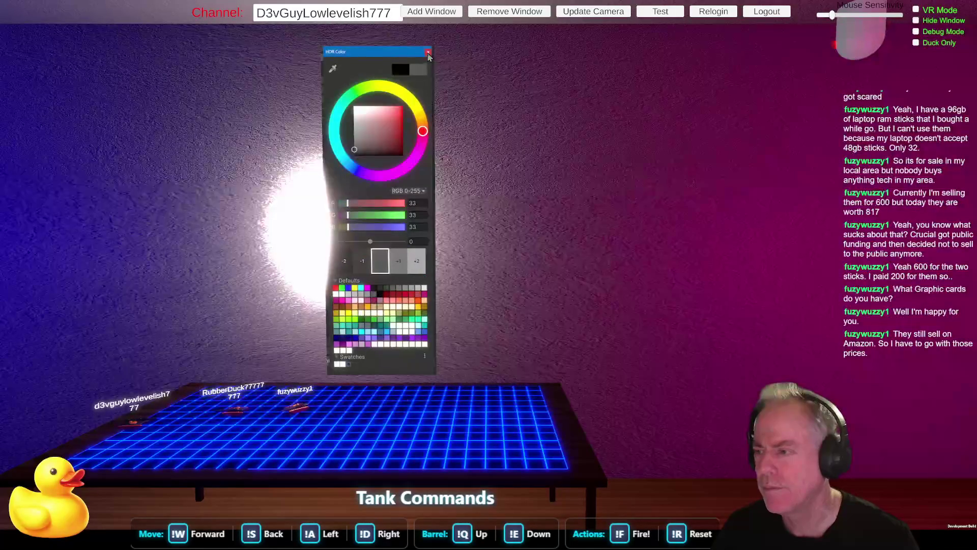
click(428, 52)
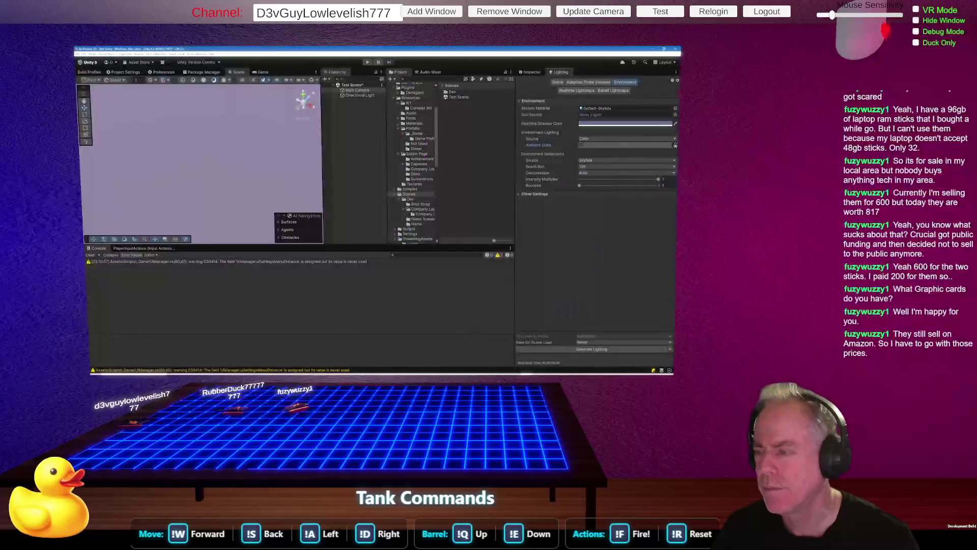
click(613, 109)
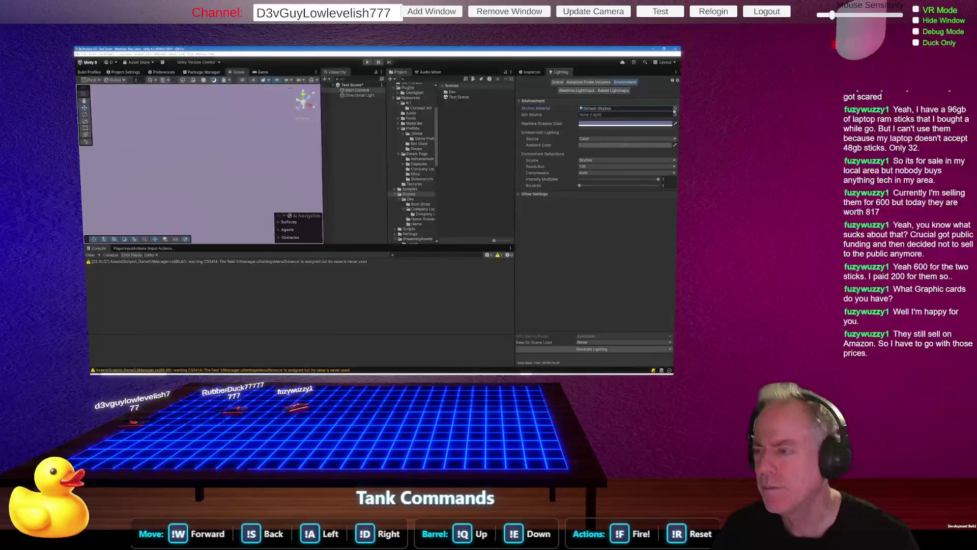
Set the Skybox Material to None from the Select Material list
click(675, 109)
scroll(329, 117, up, 5)
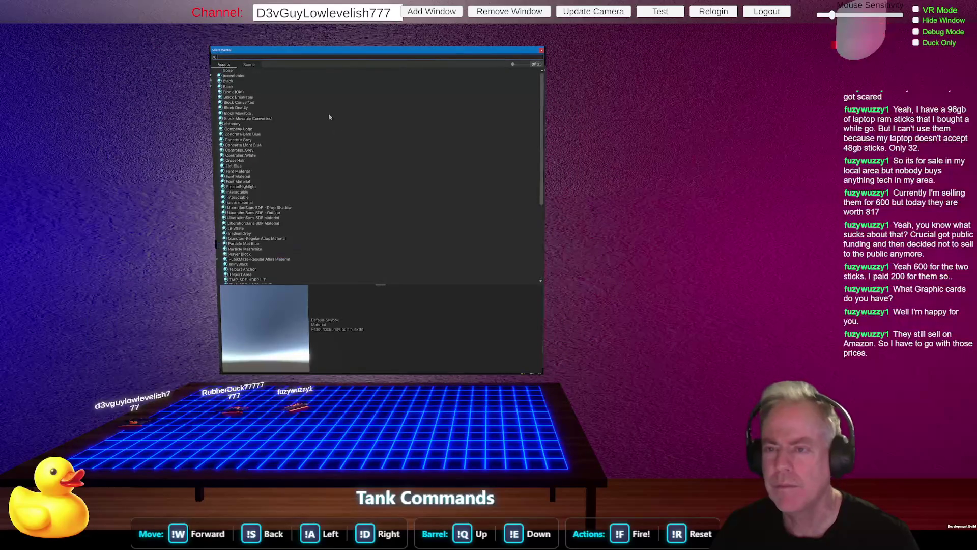
click(244, 71)
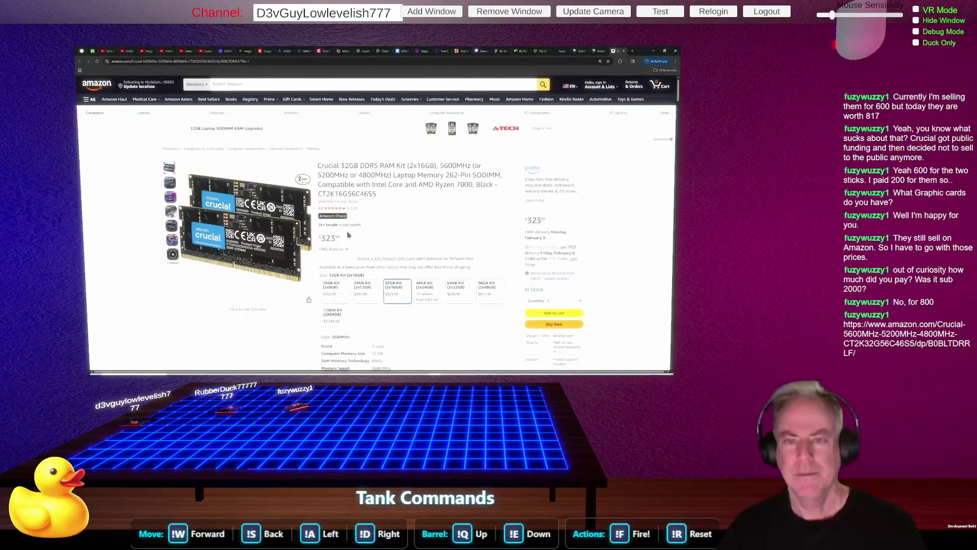
Close the Amazon RAM listing tab to get back to the textures.com page
click(624, 51)
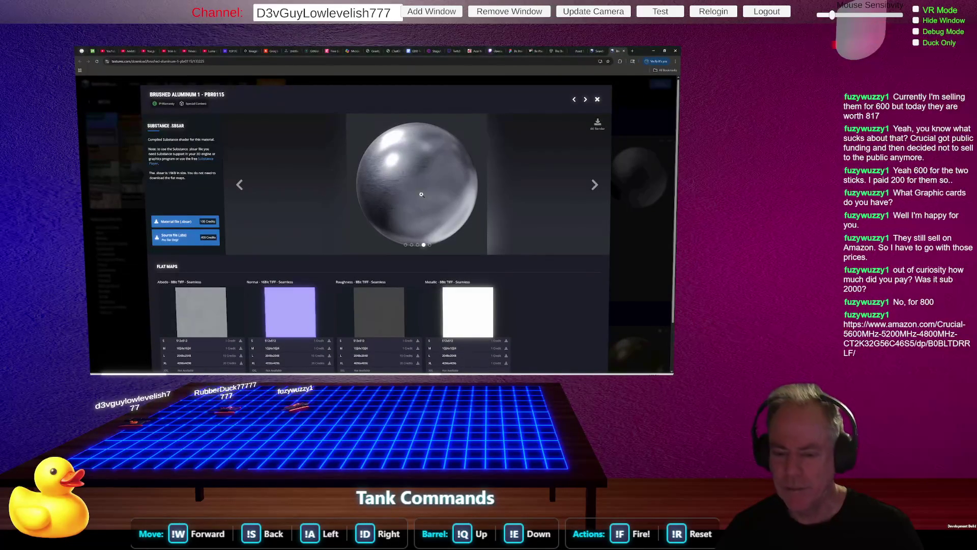
Cycle the Brushed Aluminium 1 preview images forward and back, ending on the brushed close-up
click(594, 184)
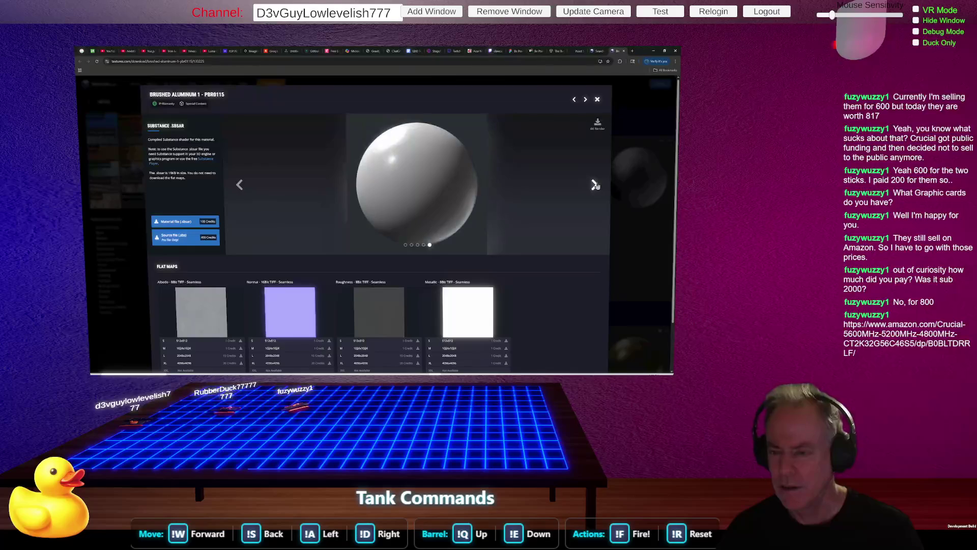
click(595, 185)
click(594, 184)
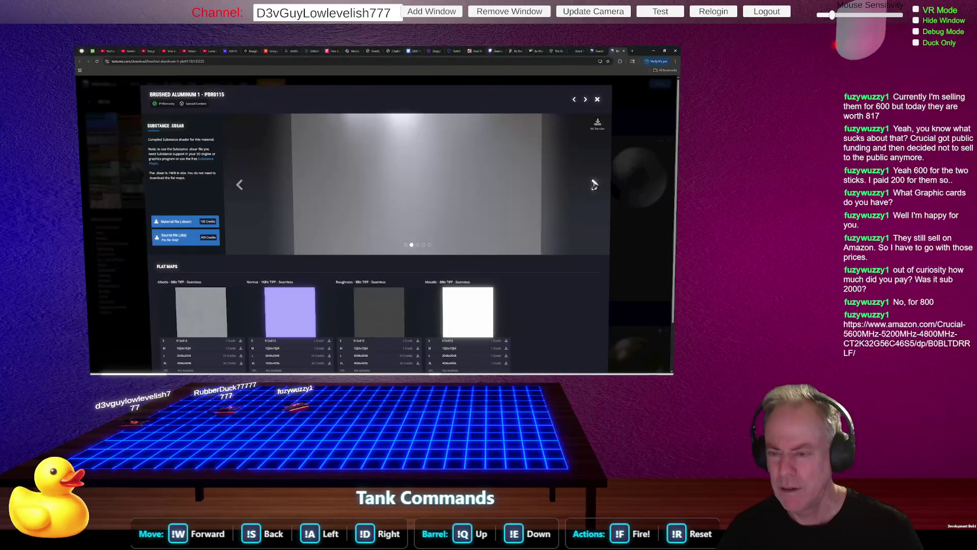
click(240, 185)
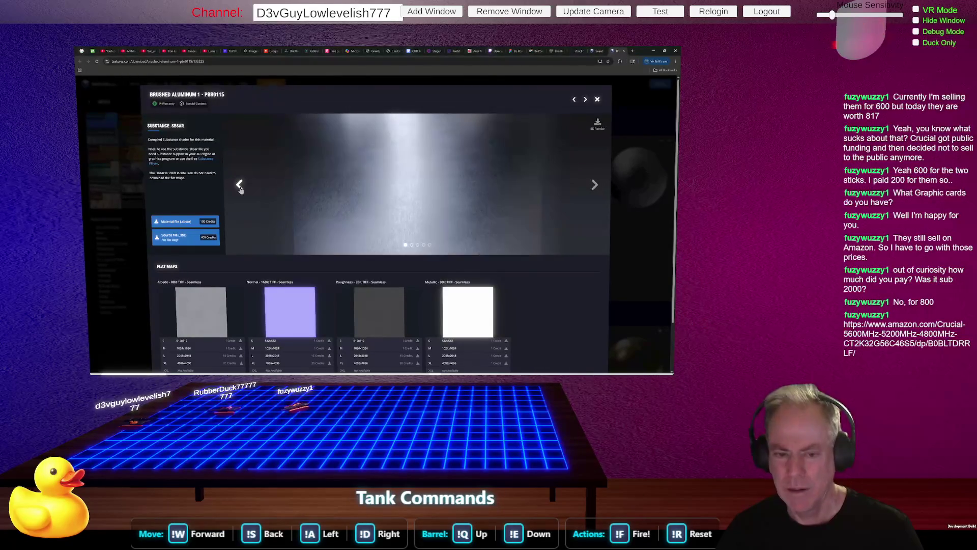
click(239, 185)
click(594, 185)
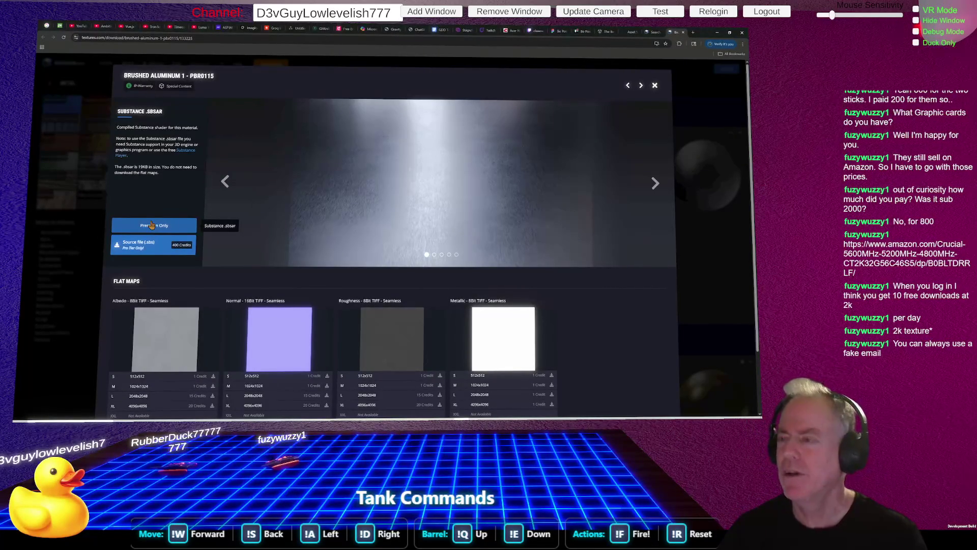
click(606, 31)
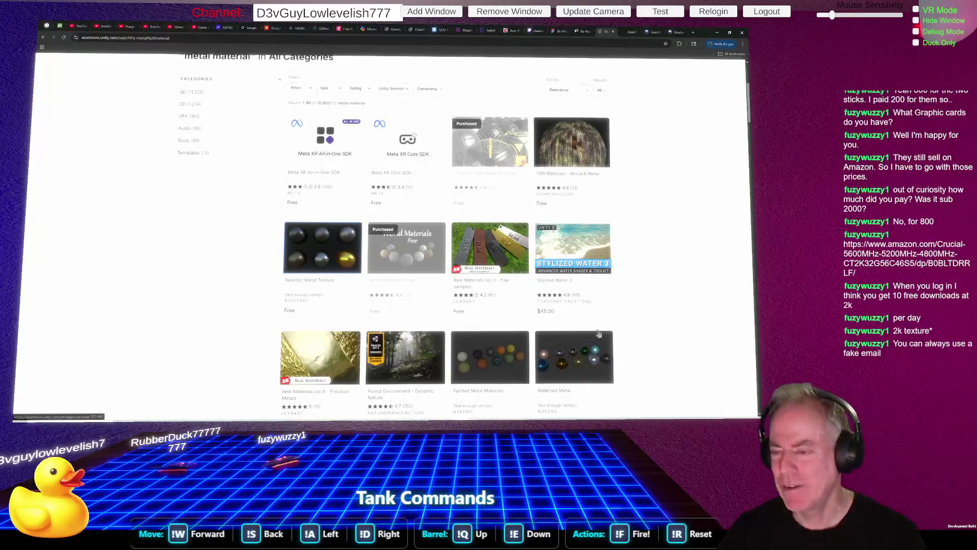
Open the Materials Metal package and view its second, third, fourth and sixth preview images
scroll(601, 358, down, 1)
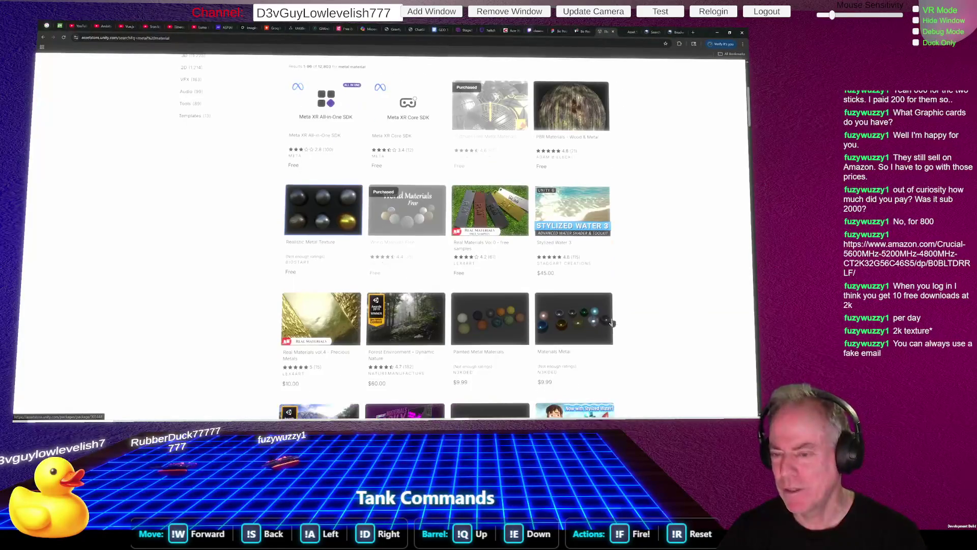
click(576, 319)
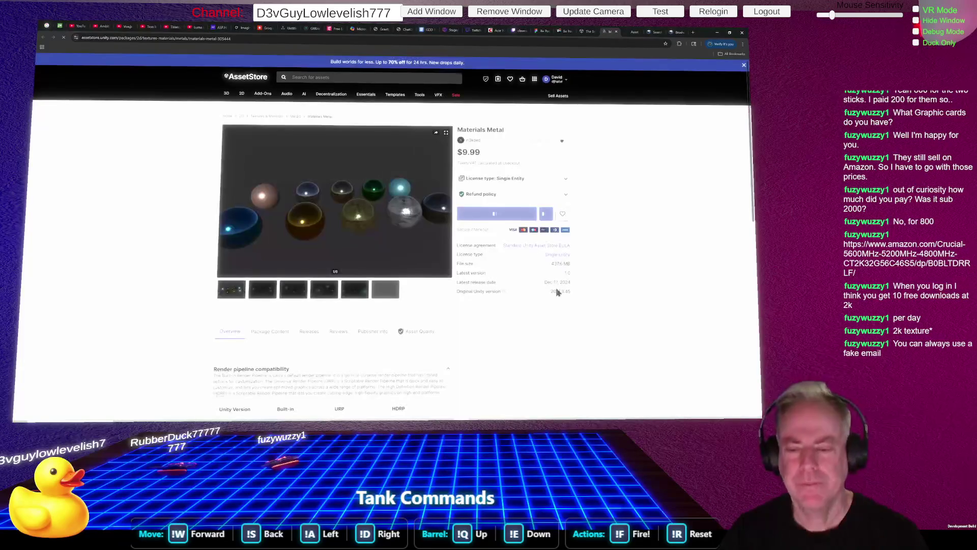
click(268, 305)
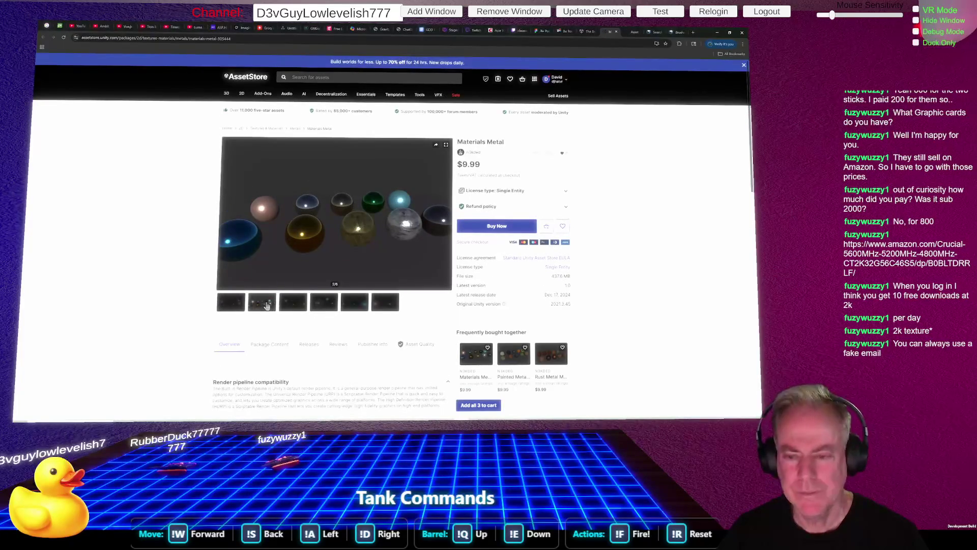
click(295, 308)
click(323, 308)
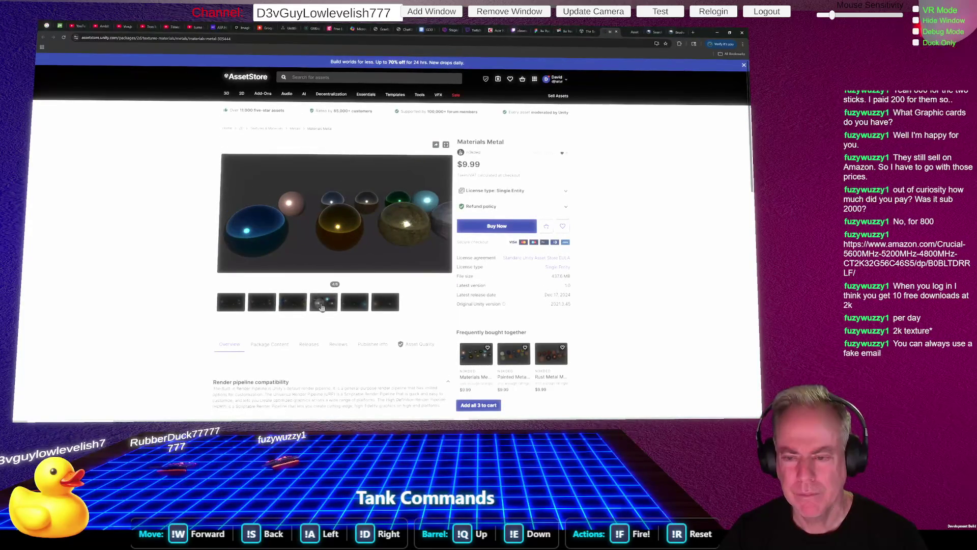
click(388, 307)
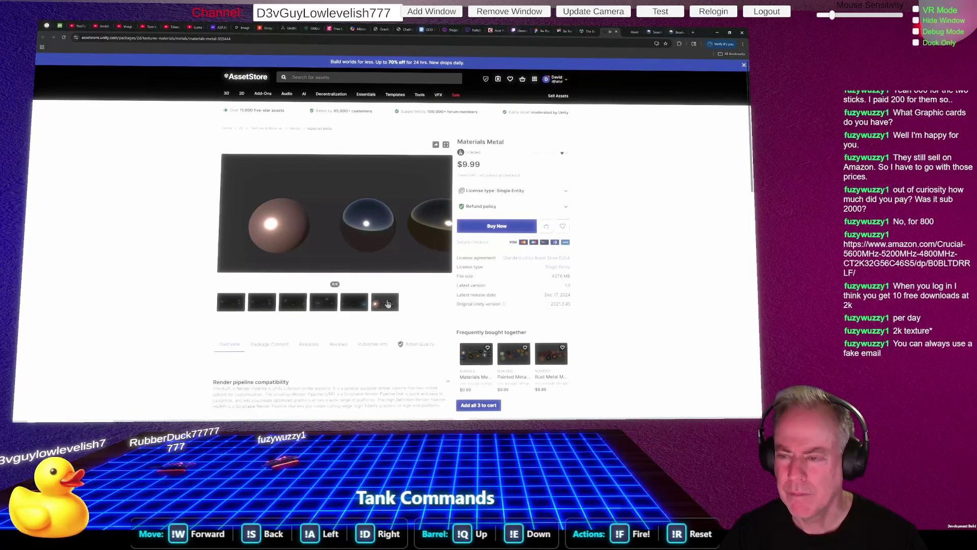
scroll(388, 304, down, 1)
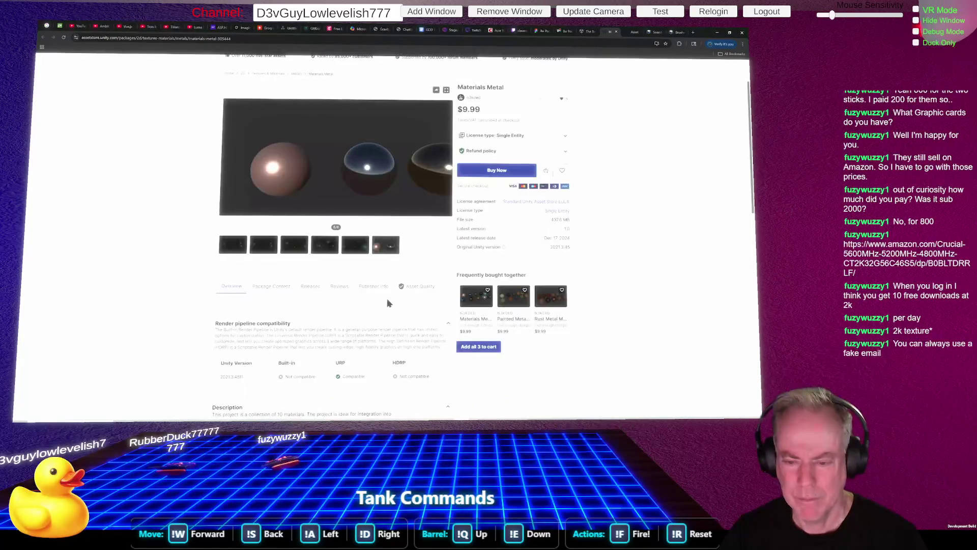
scroll(388, 303, up, 1)
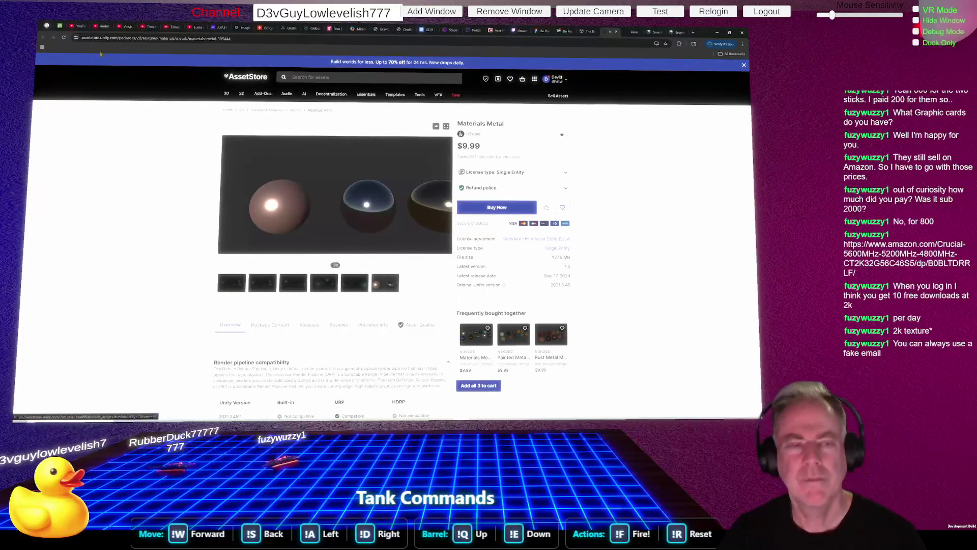
Go back to the 'metal material' search results and scroll through them
click(586, 32)
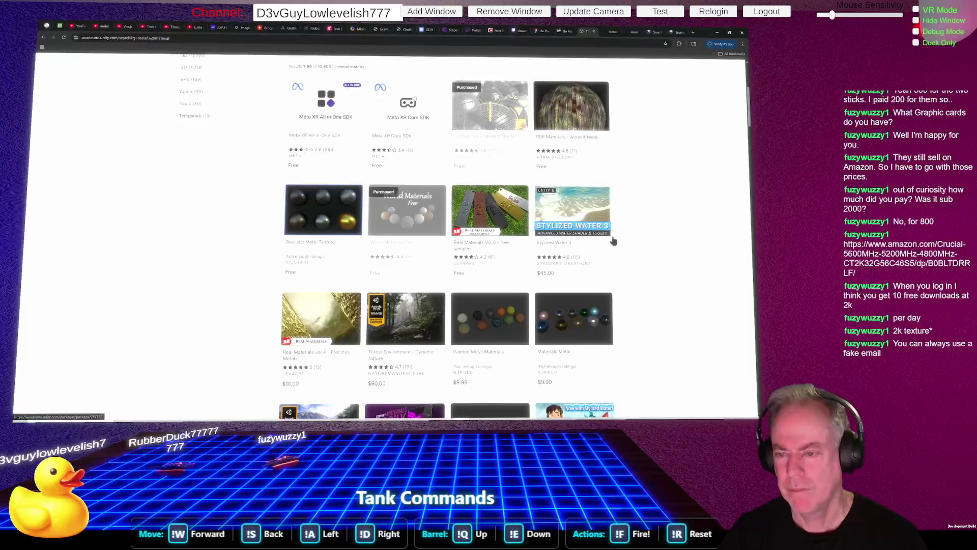
scroll(626, 234, down, 3)
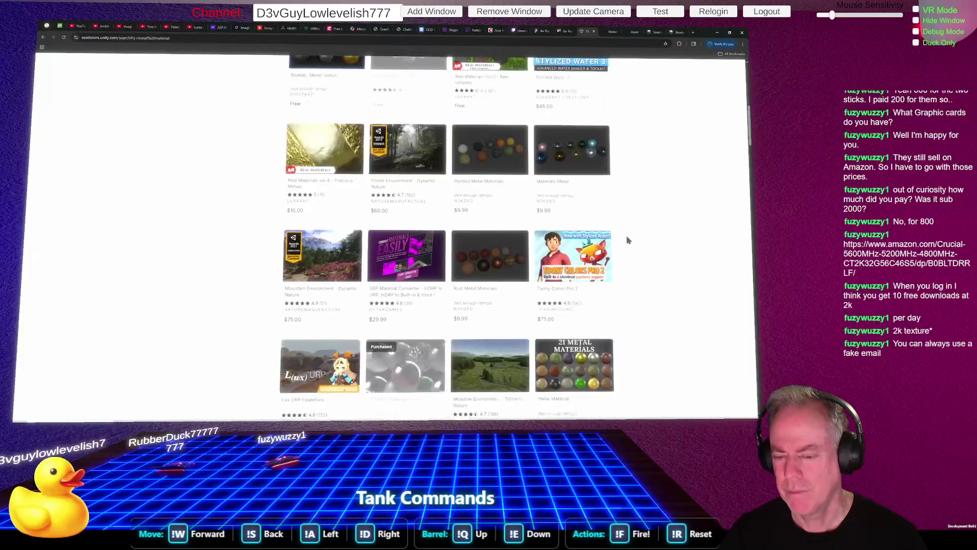
scroll(626, 235, up, 5)
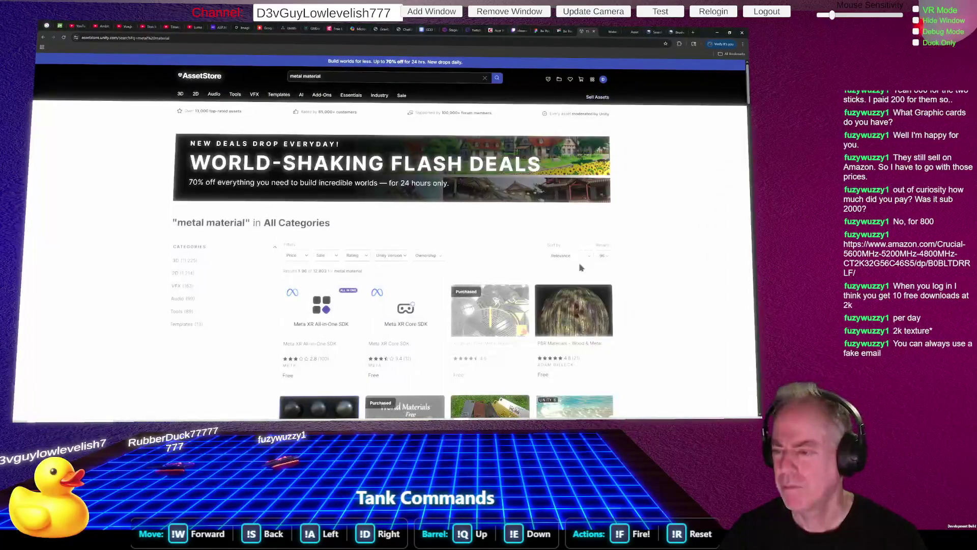
Sort the Asset Store metal material results by Price (Low to High), browse them, and switch back to Unity
click(584, 258)
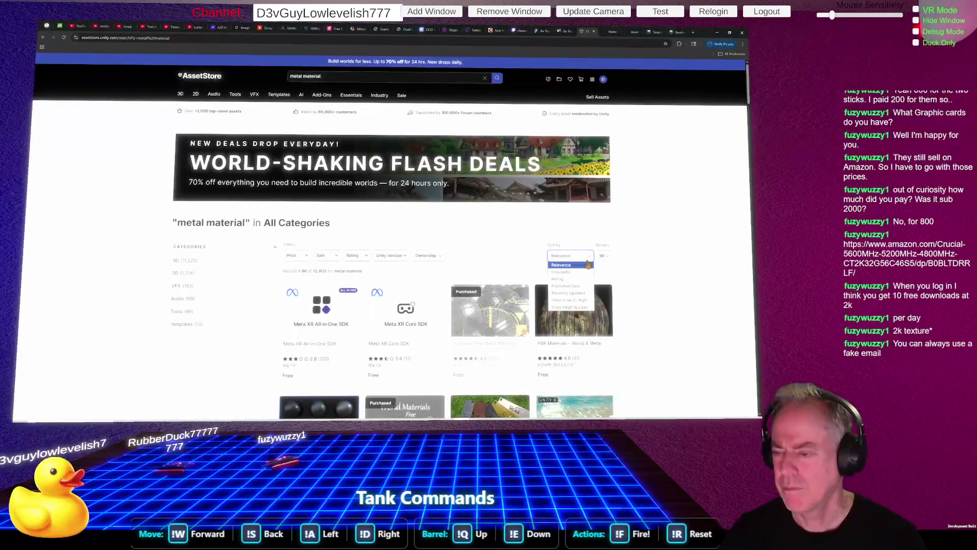
click(584, 300)
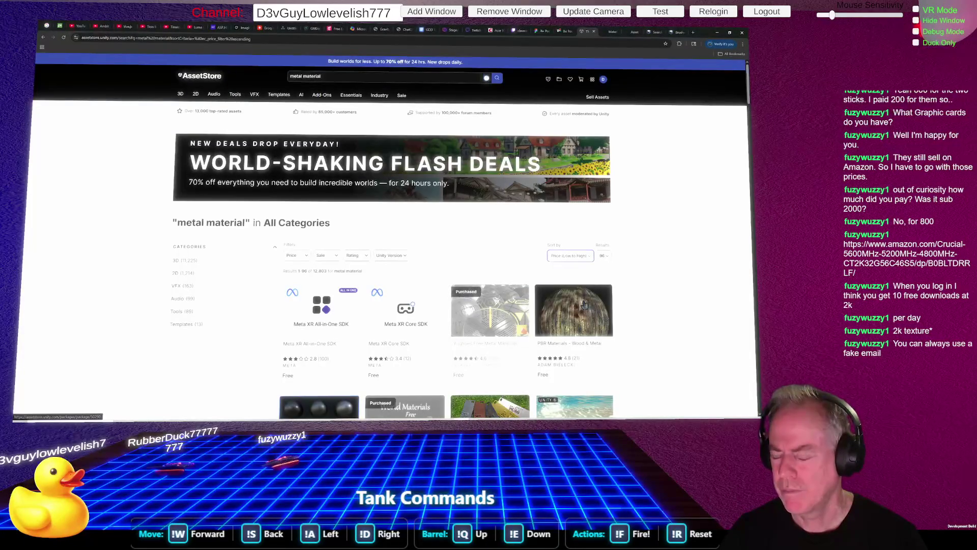
scroll(615, 318, down, 2)
scroll(614, 317, down, 1)
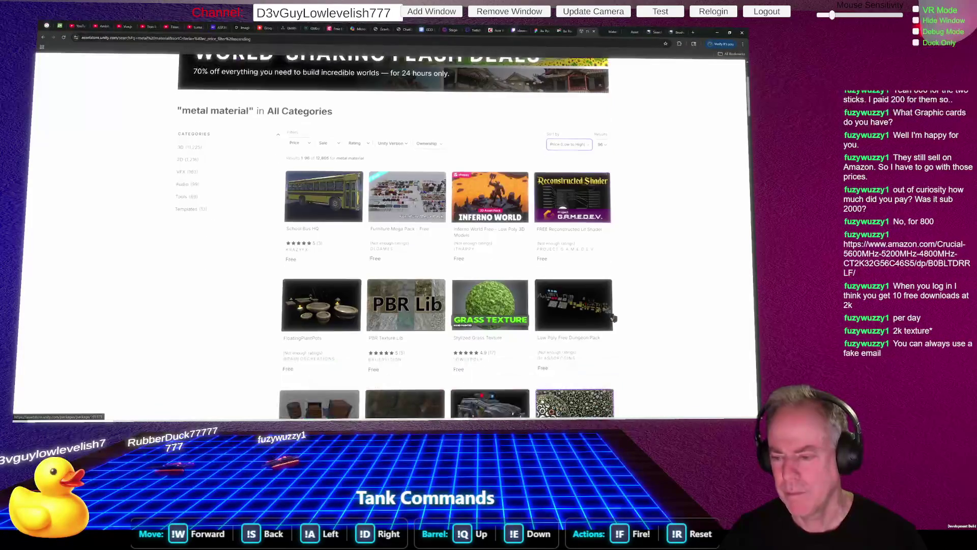
key(alt+Tab)
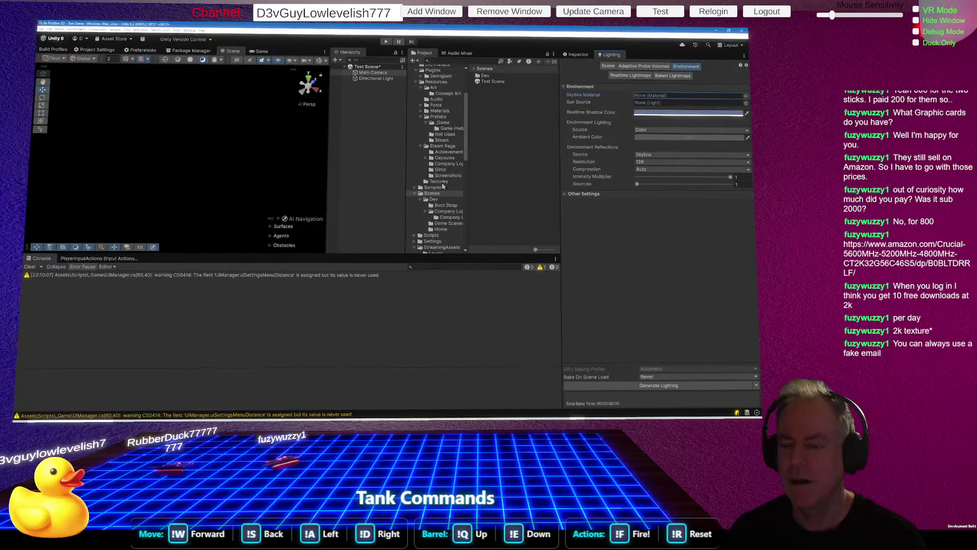
Drag the Cube prefab from the Prefabs folder into the Hierarchy and frame it in the Scene view
click(439, 117)
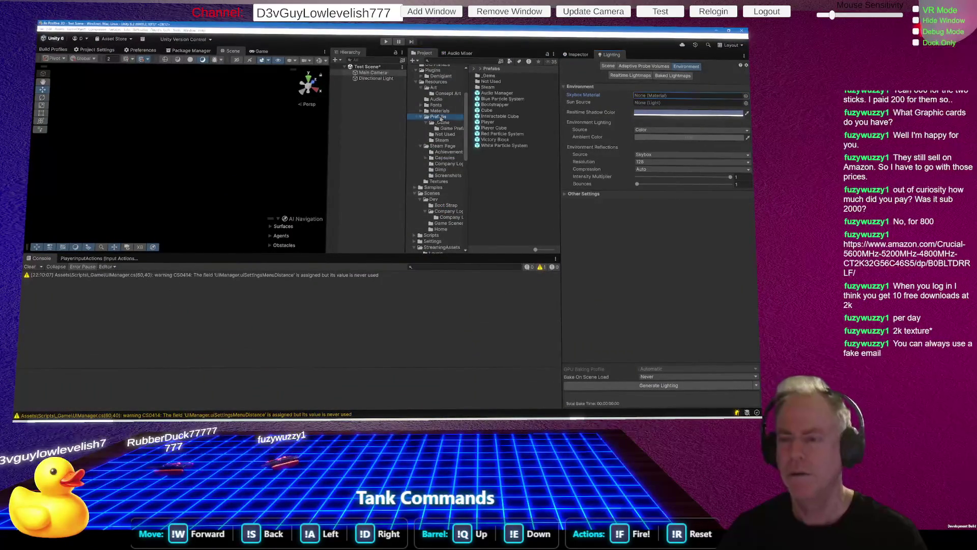
drag(488, 110, 385, 133)
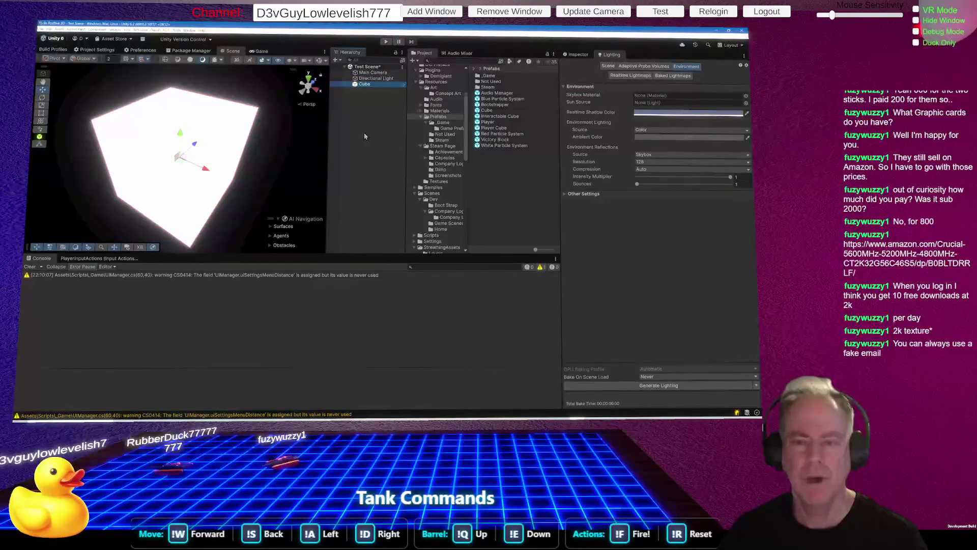
drag(294, 147, 284, 148)
scroll(284, 148, down, 5)
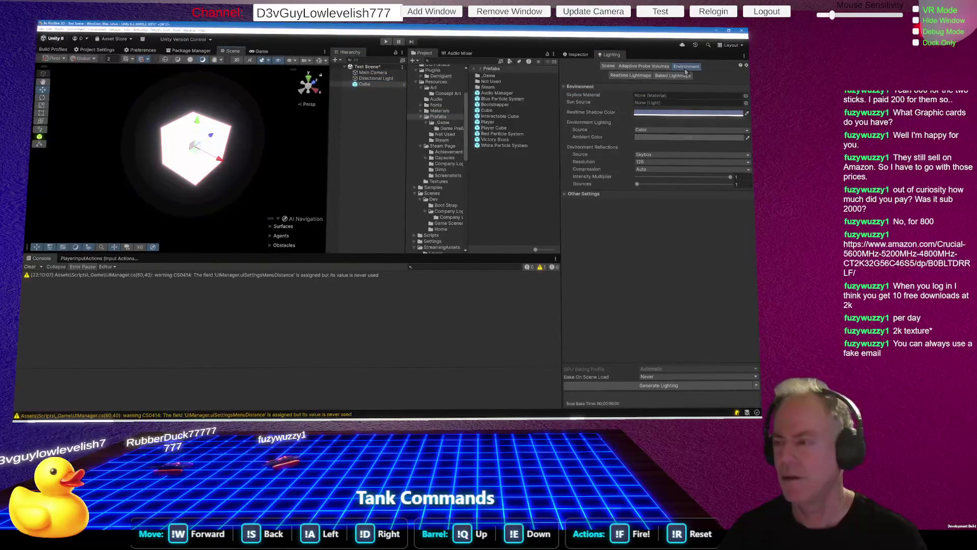
Set the Lighting window's Ambient Color to dark grey RGB 49, 49, 49
click(689, 137)
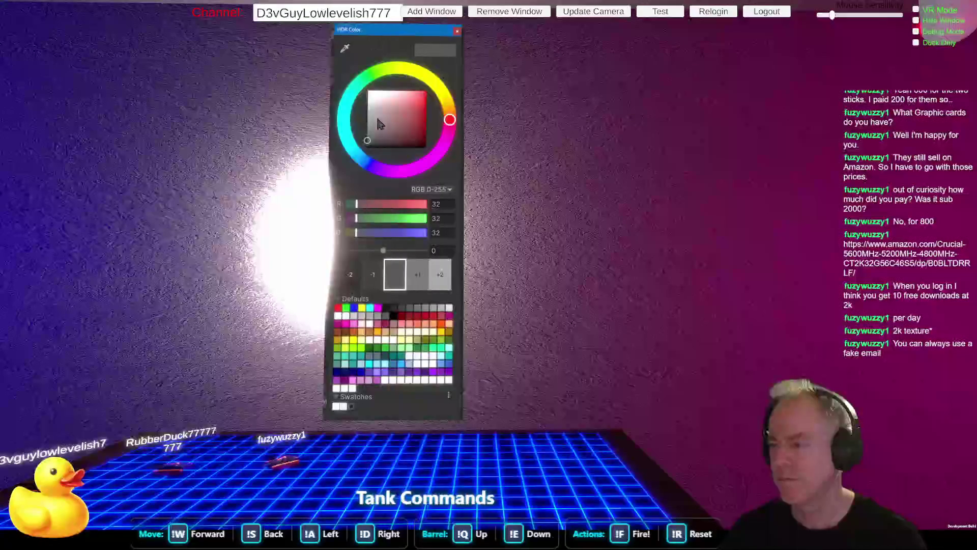
click(367, 148)
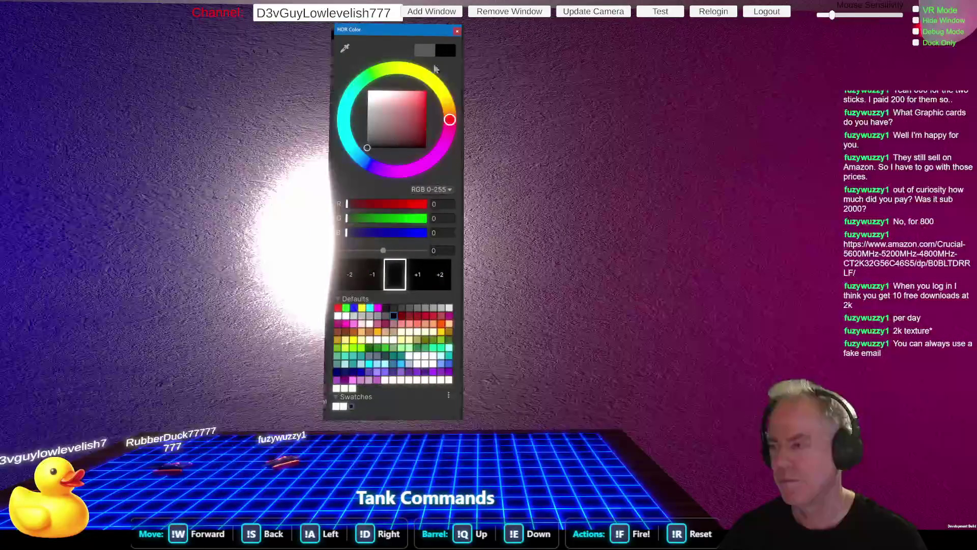
click(367, 136)
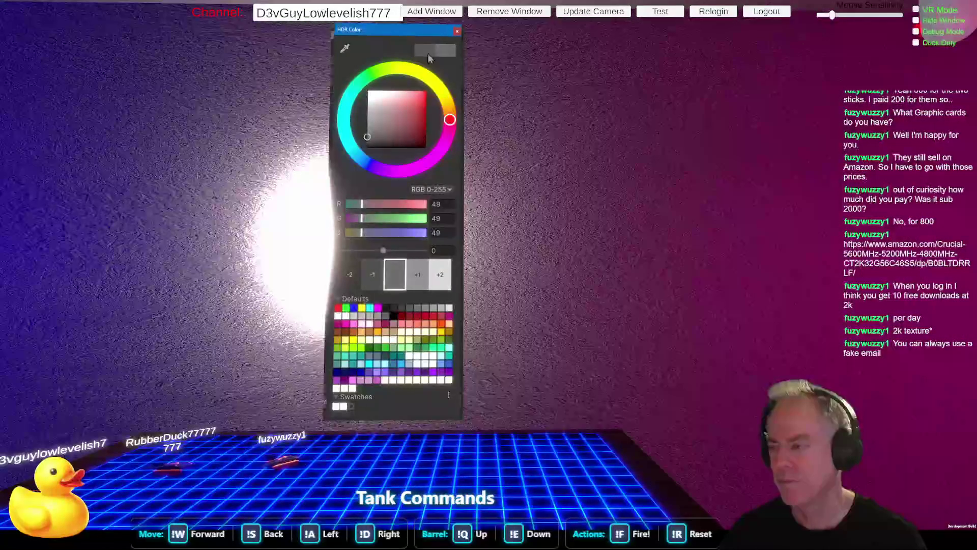
click(456, 31)
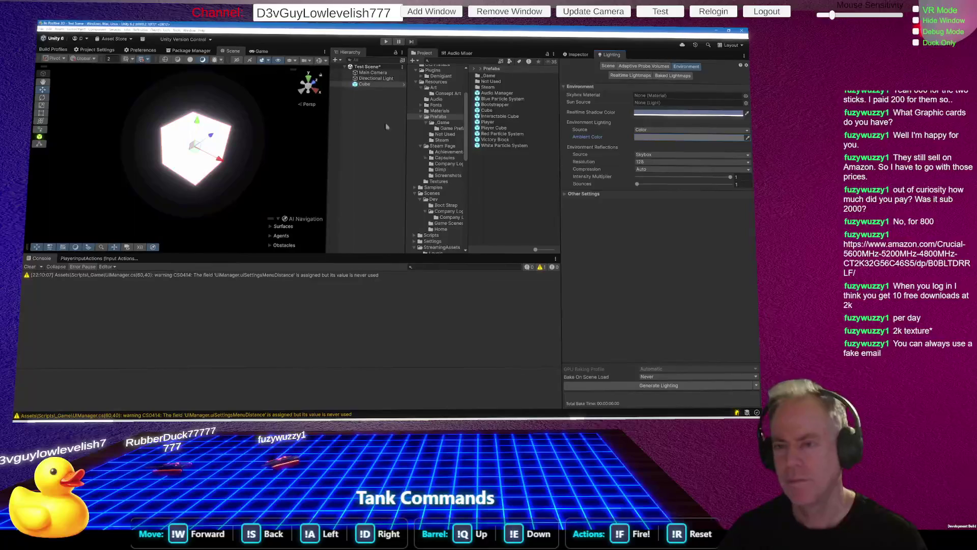
click(378, 79)
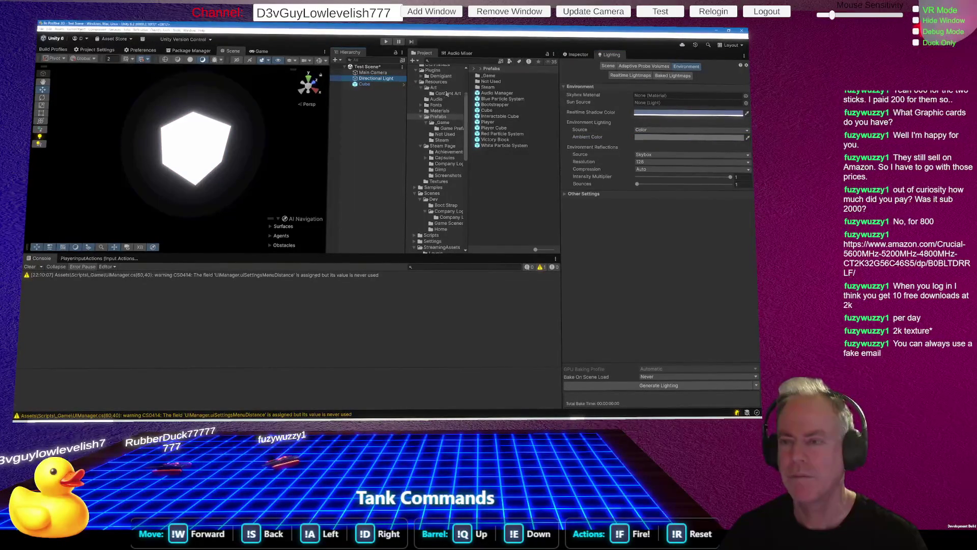
Try several Directional Light intensity values in the Inspector, then set Intensity to 1
click(566, 55)
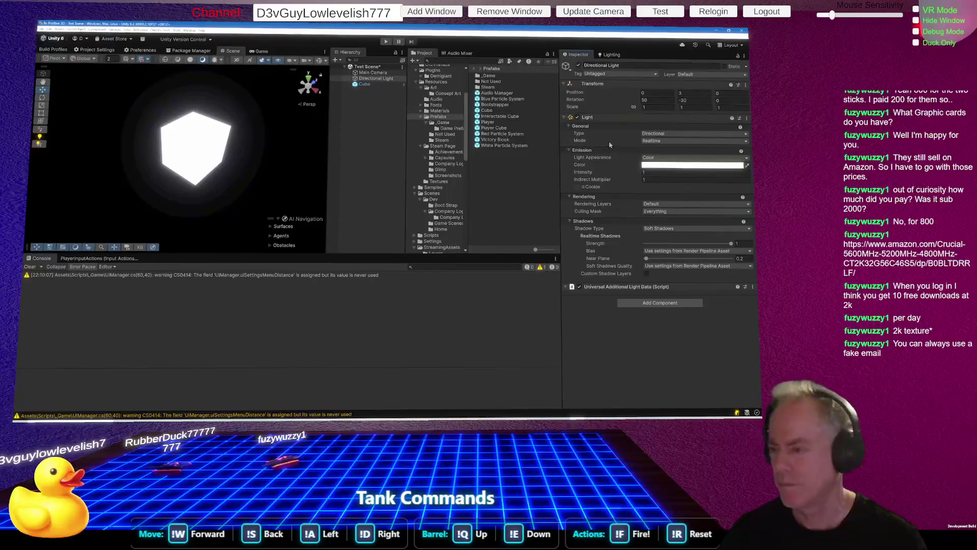
click(584, 165)
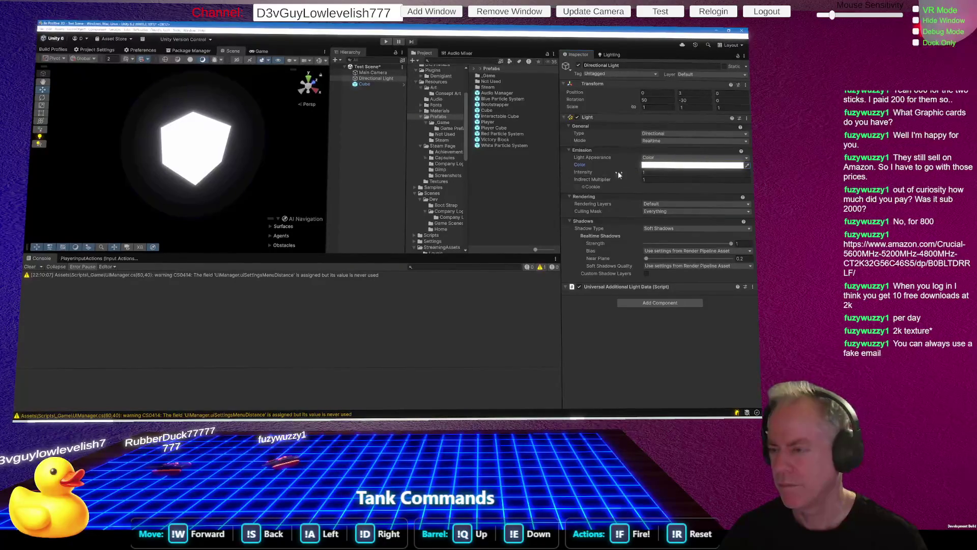
mouse_move(586, 170)
mouse_down()
mouse_move(558, 173)
mouse_move(570, 171)
mouse_up()
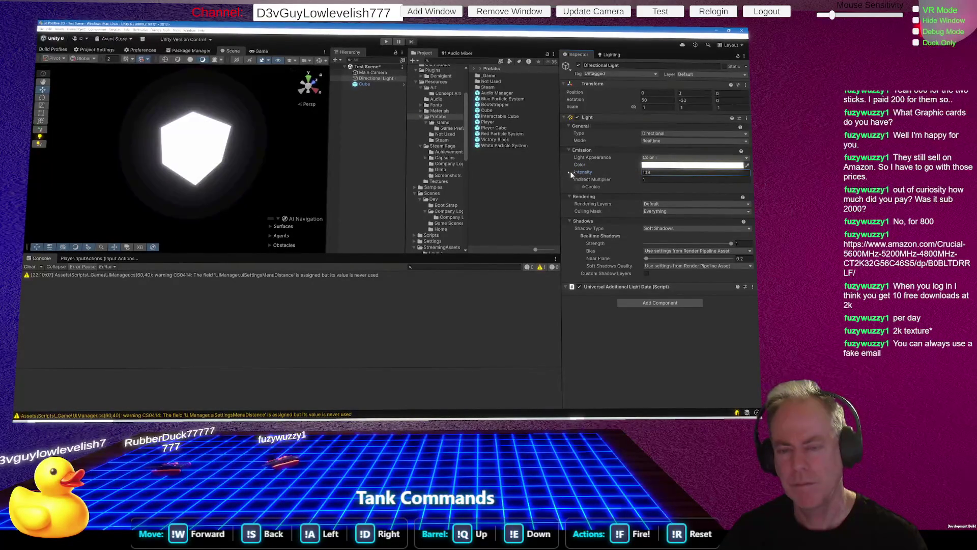
key(alt+Tab)
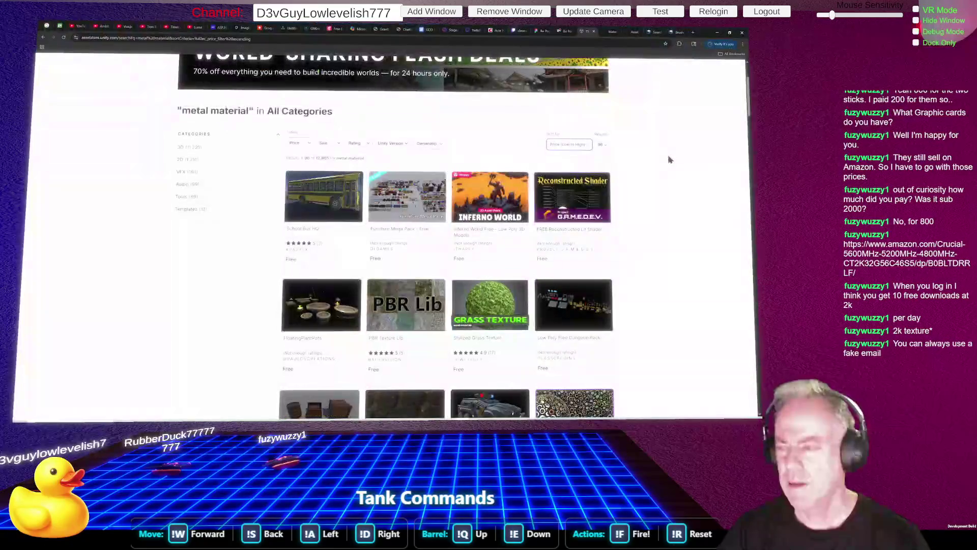
key(alt+Tab)
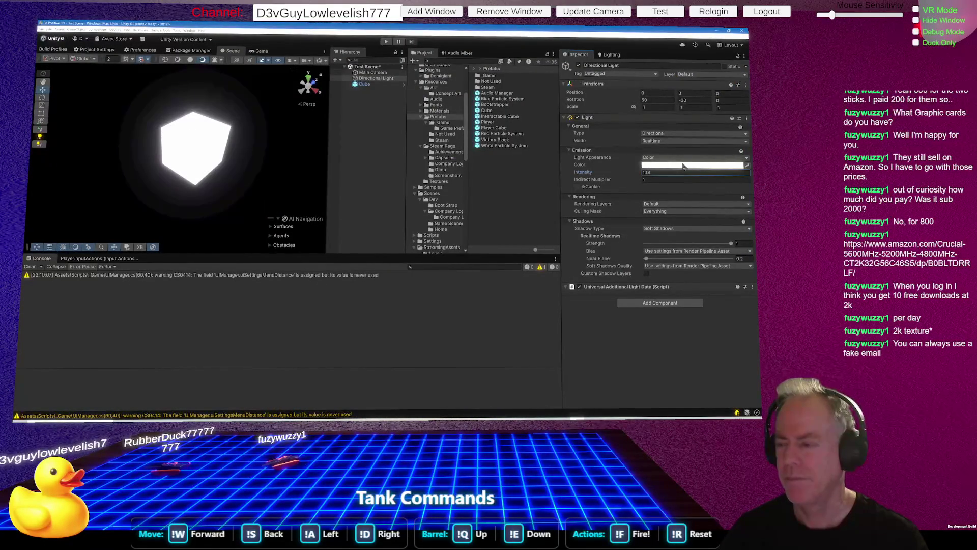
click(666, 172)
text(1)
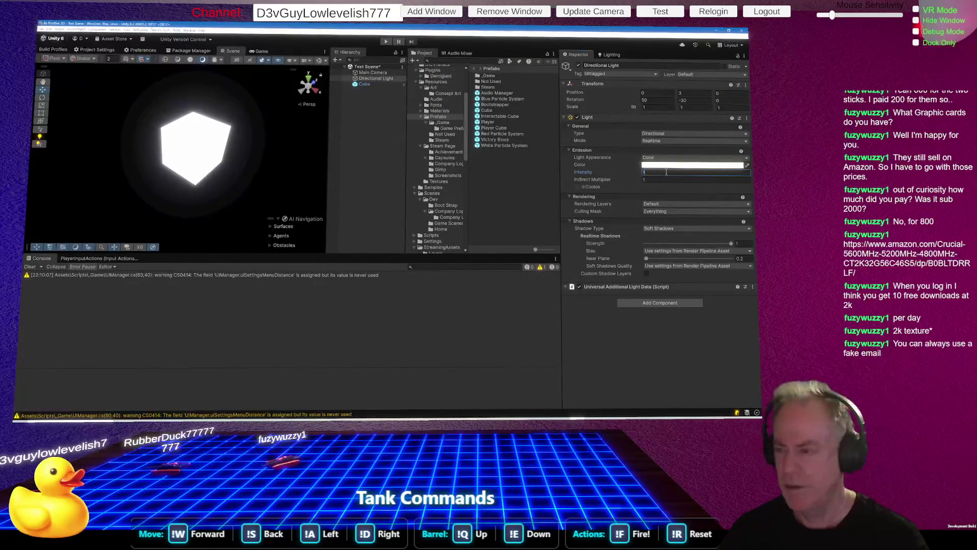
Create a Global Volume from the Hierarchy's Volume > Global Volume menu
right_click(384, 141)
click(365, 122)
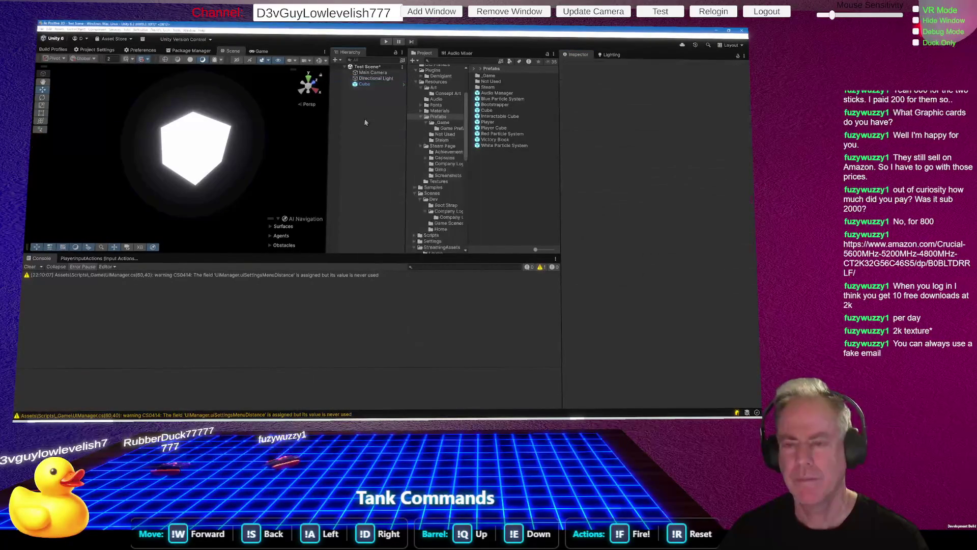
right_click(364, 115)
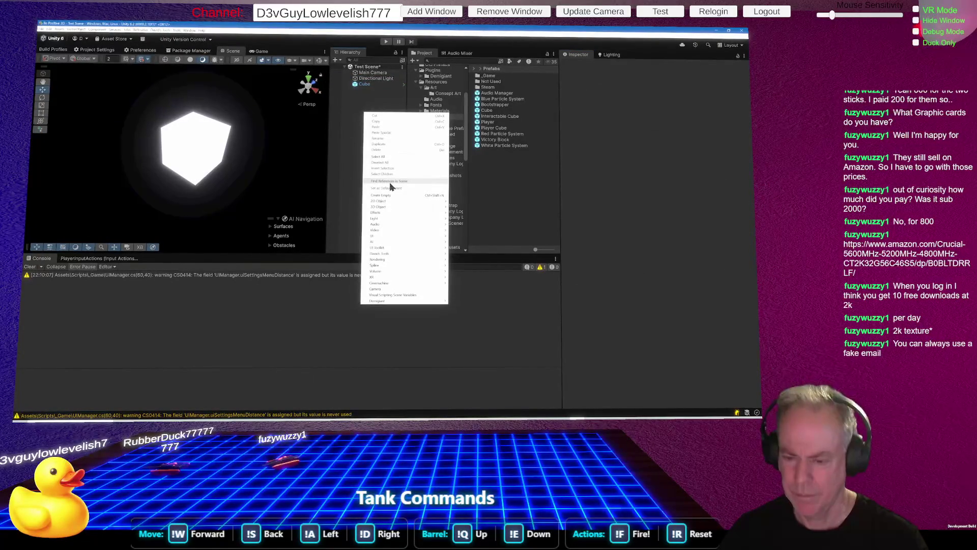
mouse_move(387, 201)
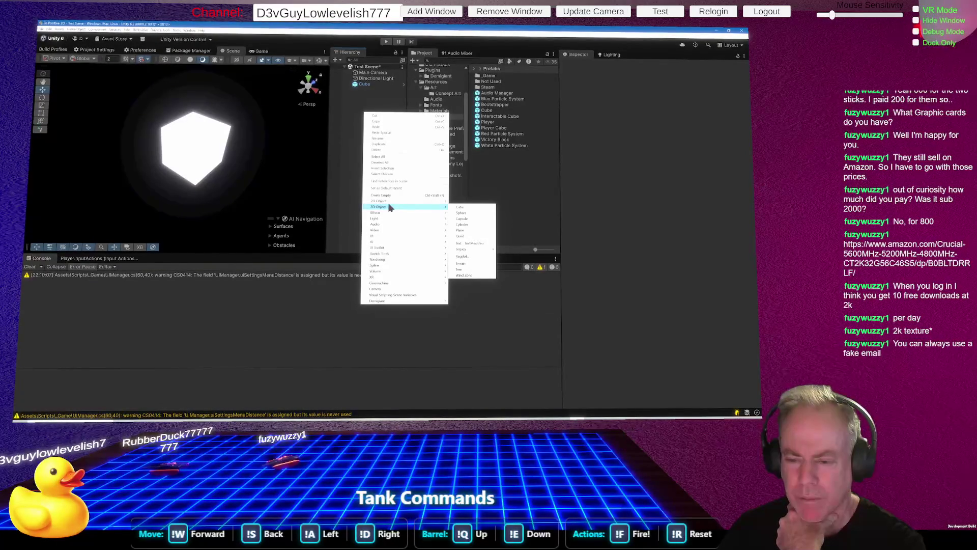
mouse_move(426, 259)
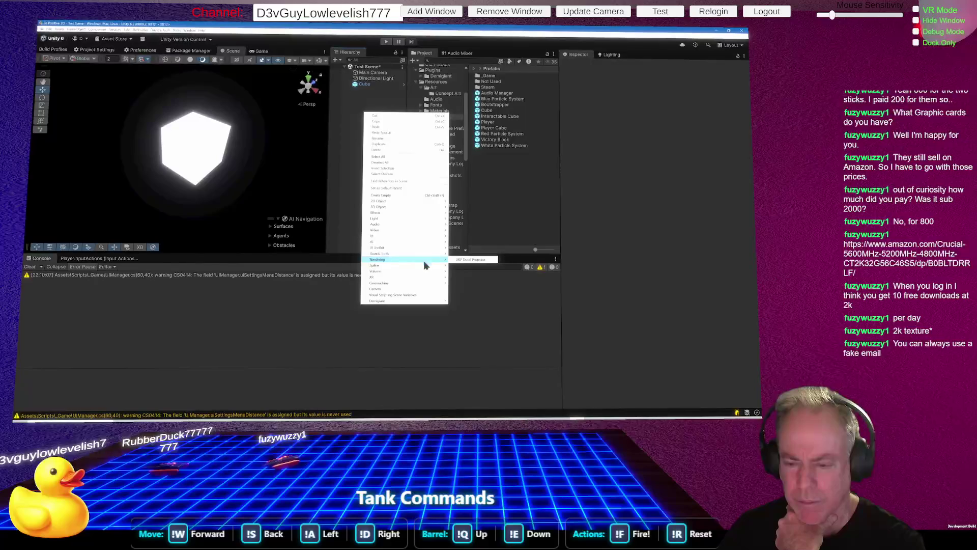
mouse_move(402, 270)
click(457, 274)
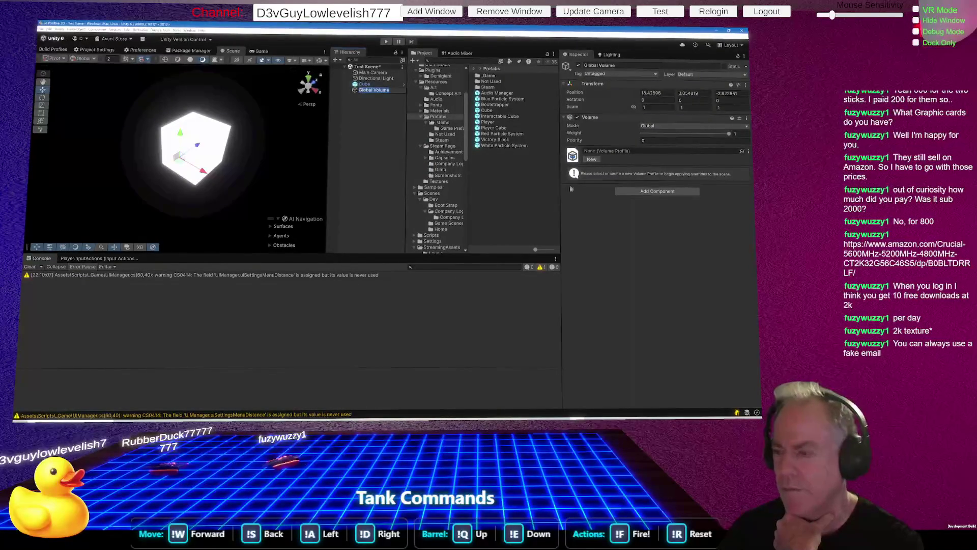
click(665, 193)
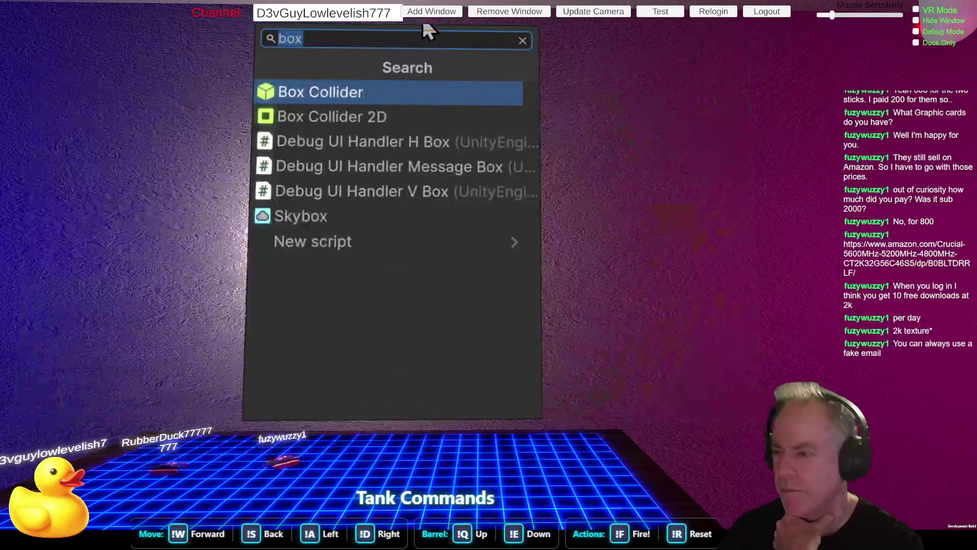
key(Escape)
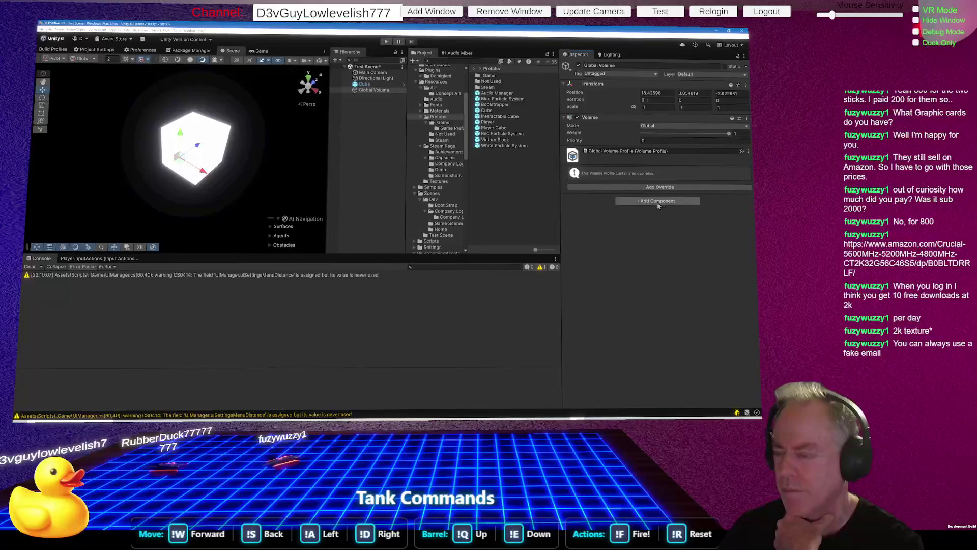
click(660, 187)
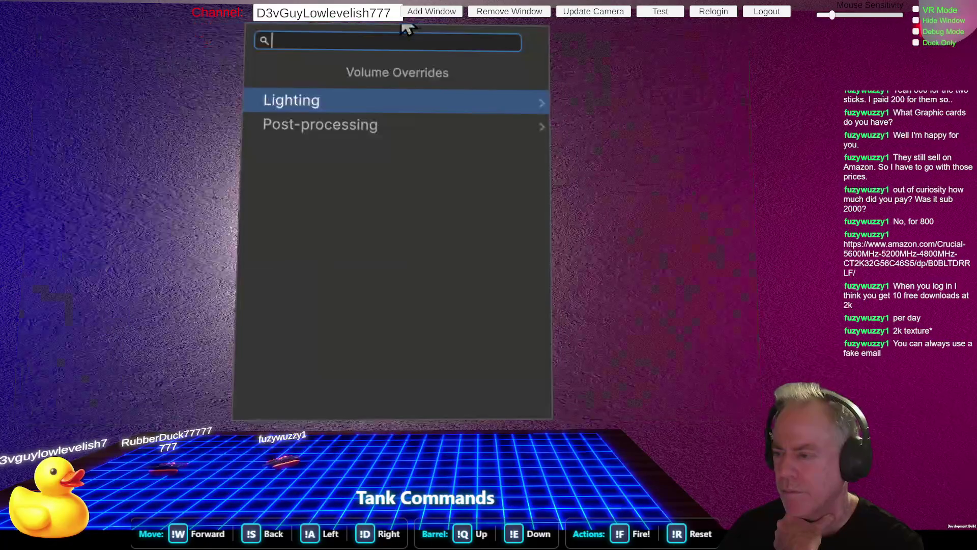
click(330, 123)
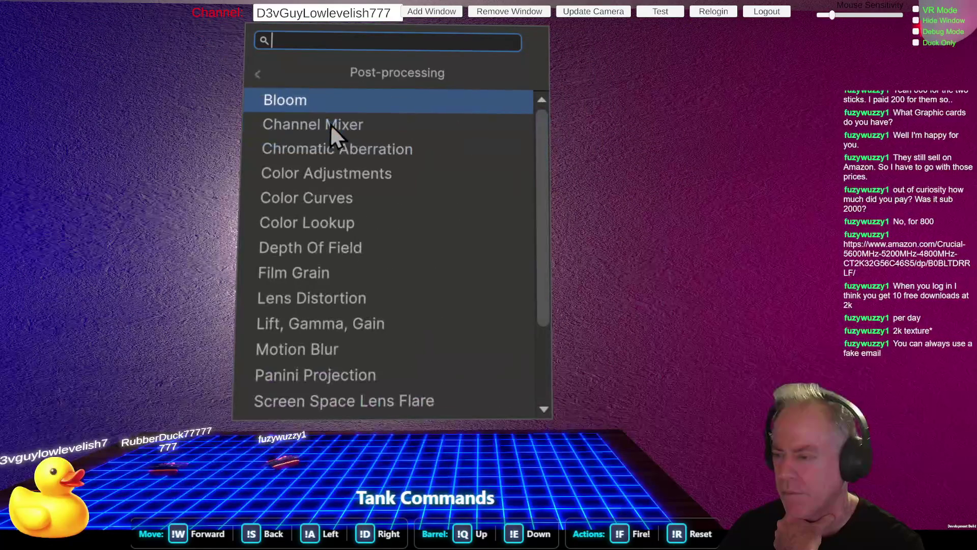
click(316, 99)
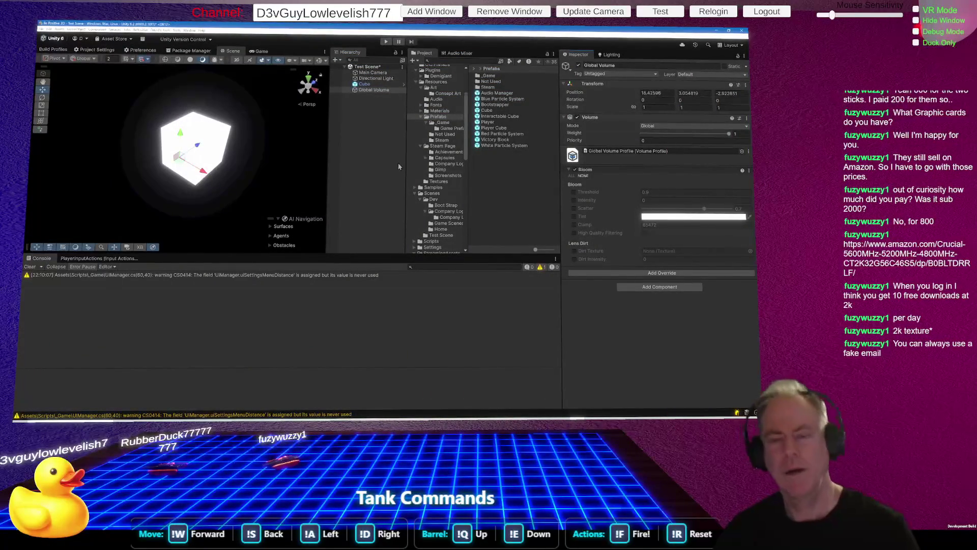
Enable Bloom Threshold, test values 5 and 11, and settle on 1
click(573, 193)
click(657, 192)
text(1)
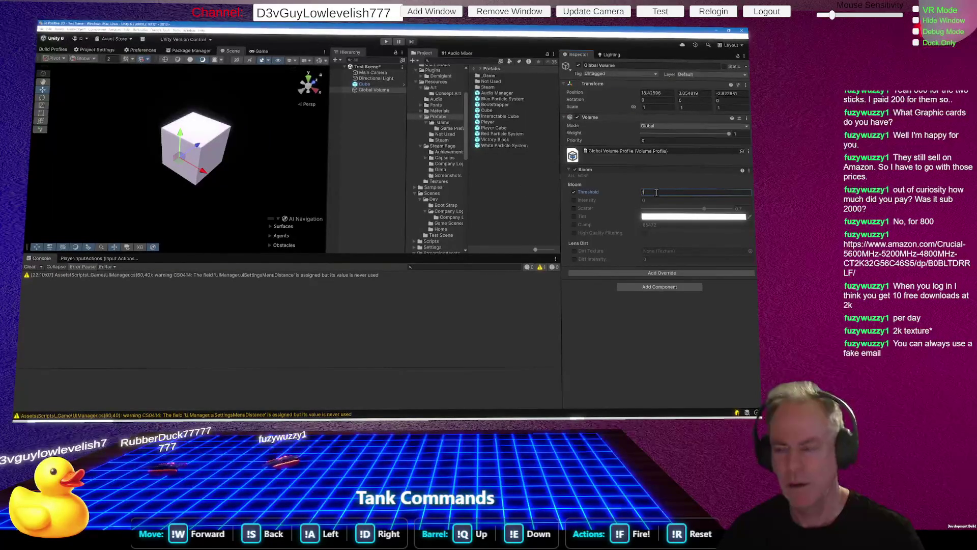
key(BackSpace)
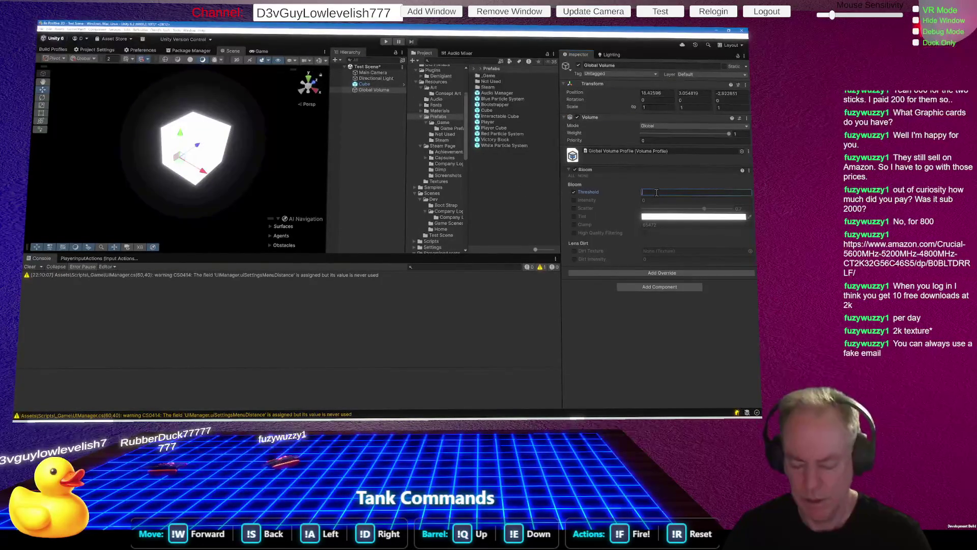
text(5)
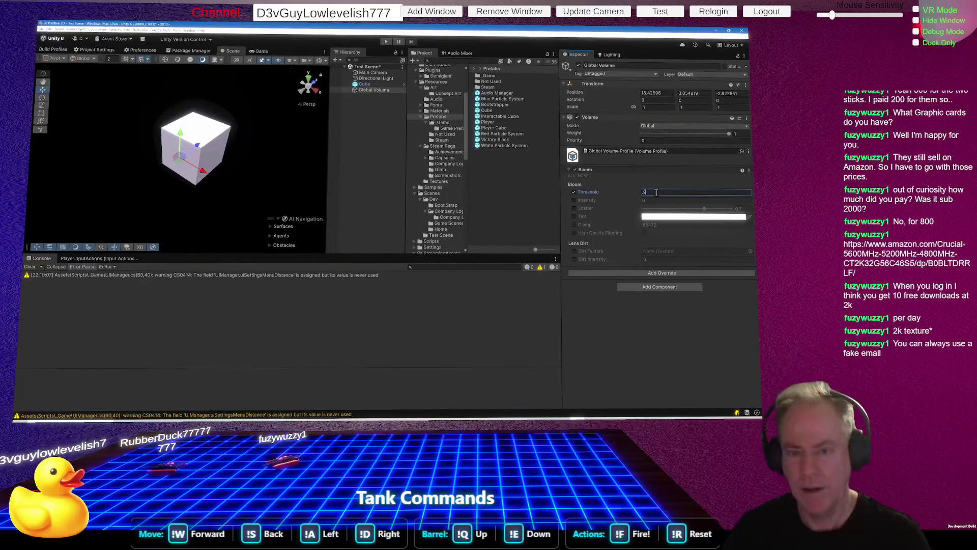
key(BackSpace)
text(1)
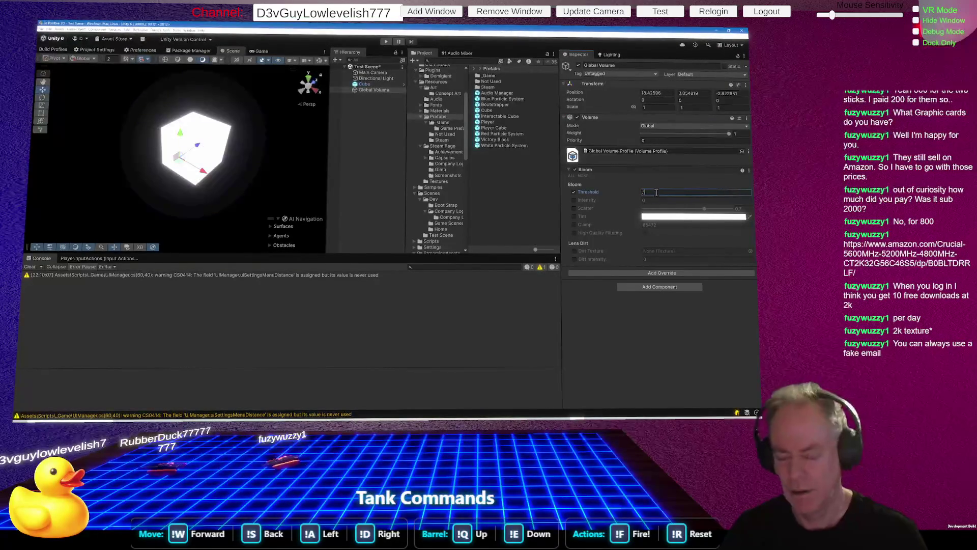
text(1)
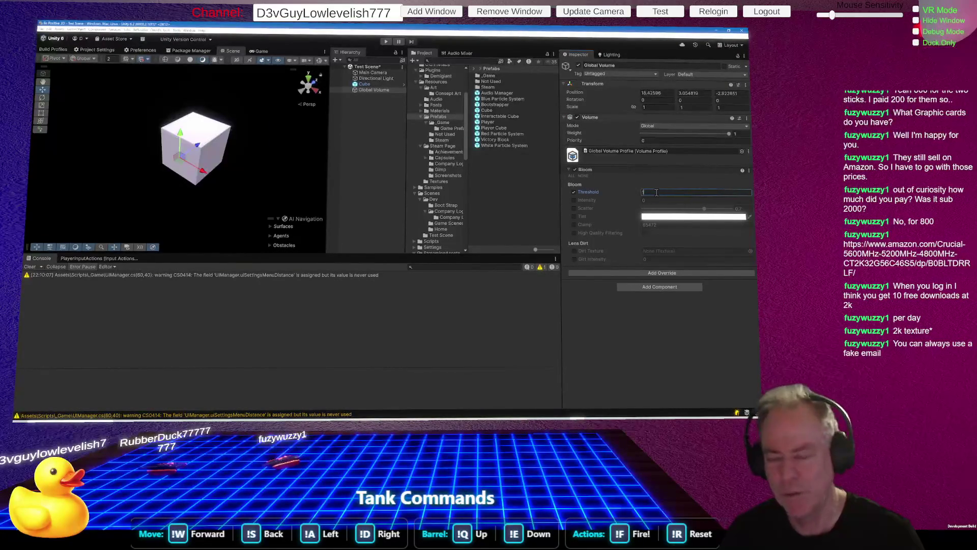
key(BackSpace)
text(5)
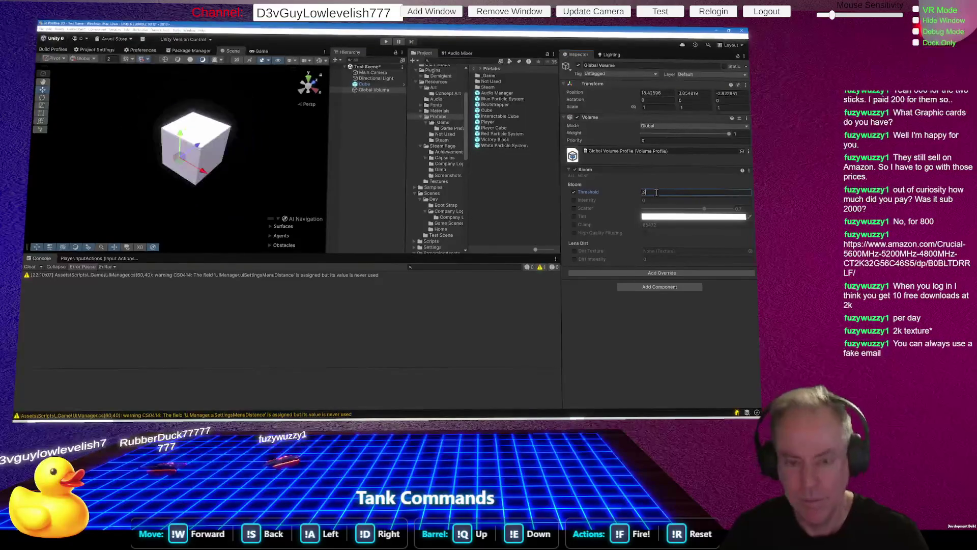
key(BackSpace)
text(1)
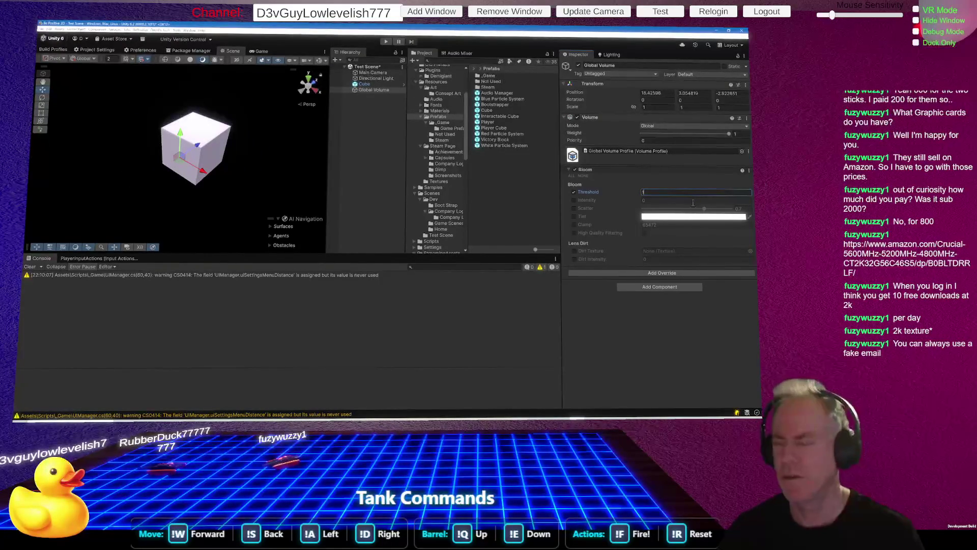
mouse_move(248, 169)
mouse_down()
mouse_move(411, 154)
mouse_move(371, 161)
mouse_move(214, 142)
mouse_up()
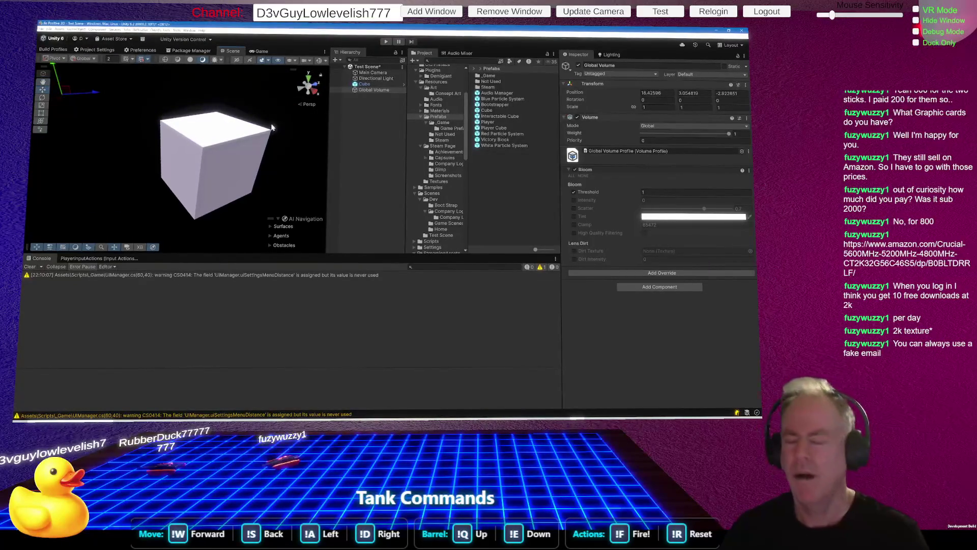
Fold up Prefabs, Steam Page, Resources, Scenes and StreamingAssets in the Project window
click(420, 118)
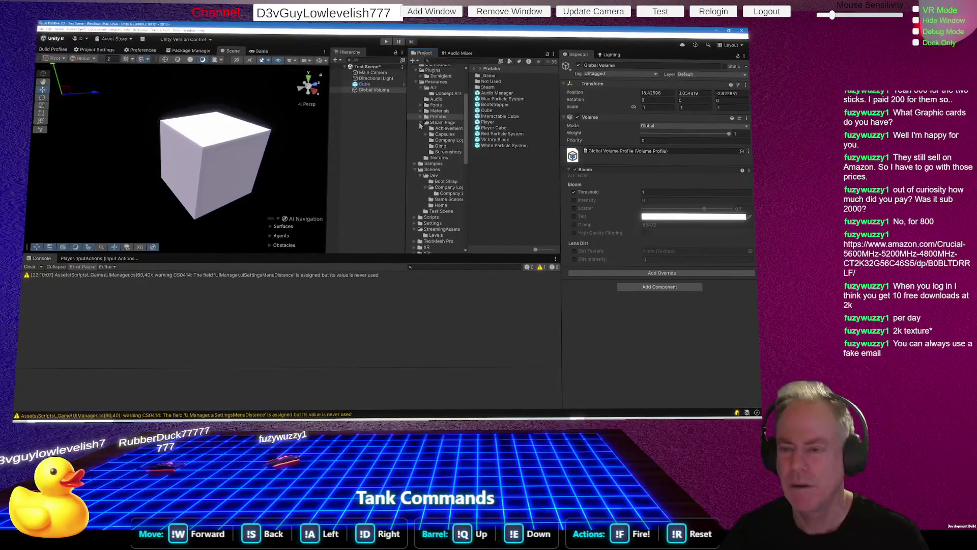
click(421, 123)
click(418, 82)
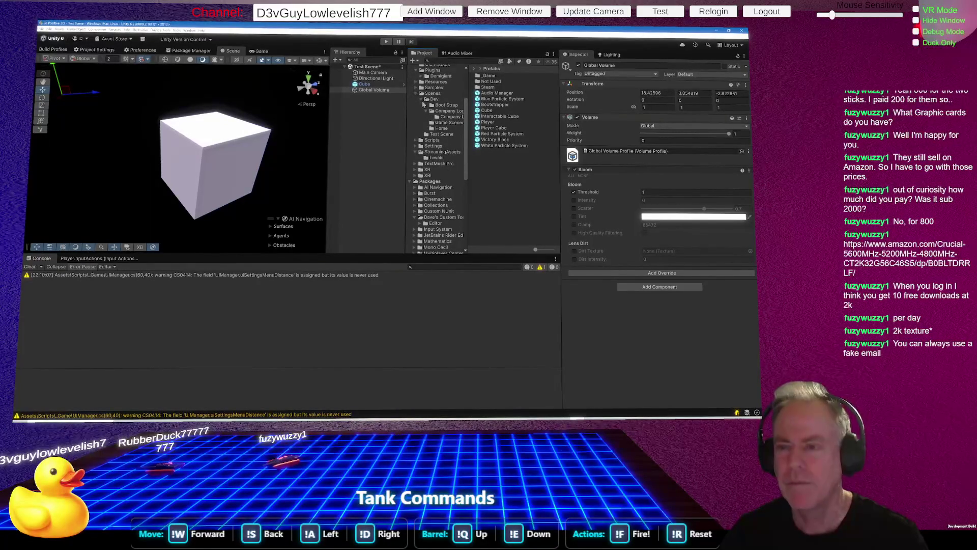
scroll(438, 120, up, 5)
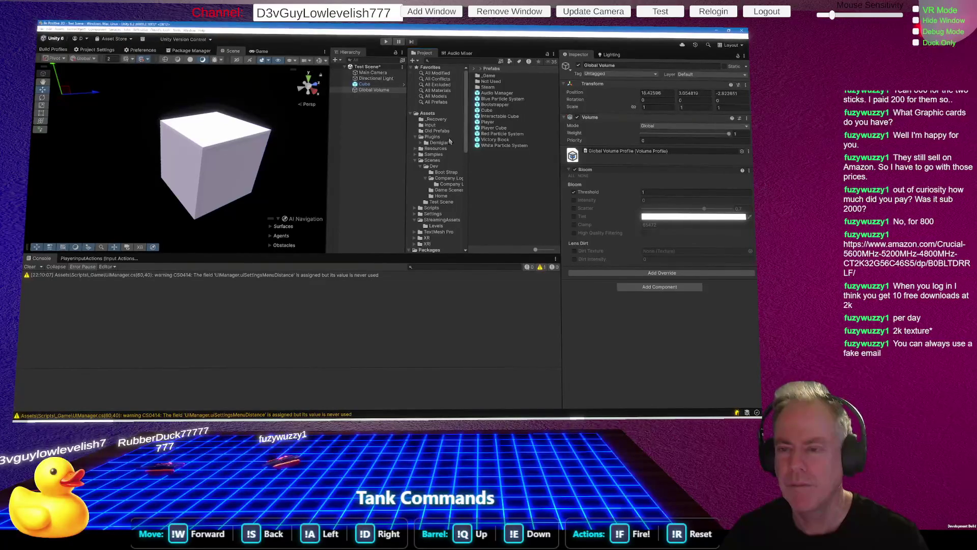
click(415, 161)
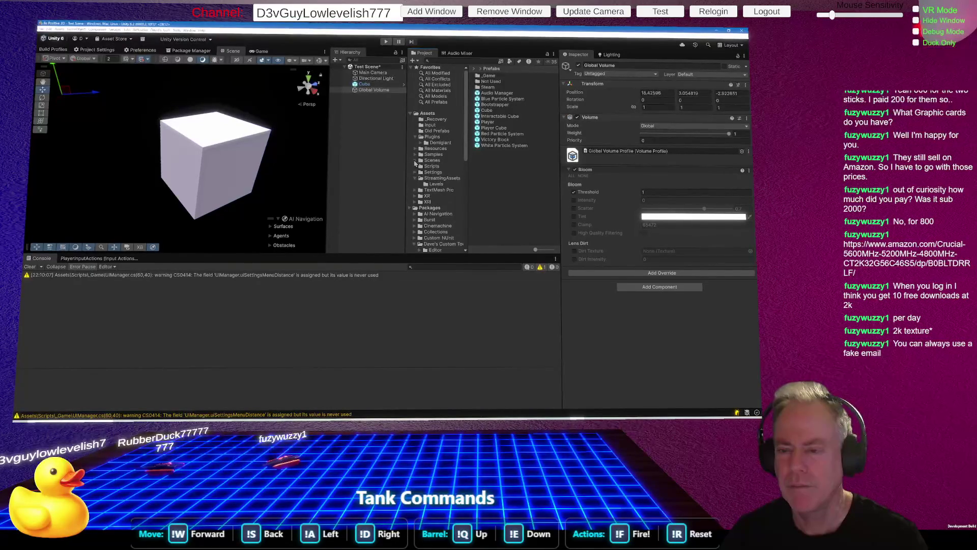
click(416, 179)
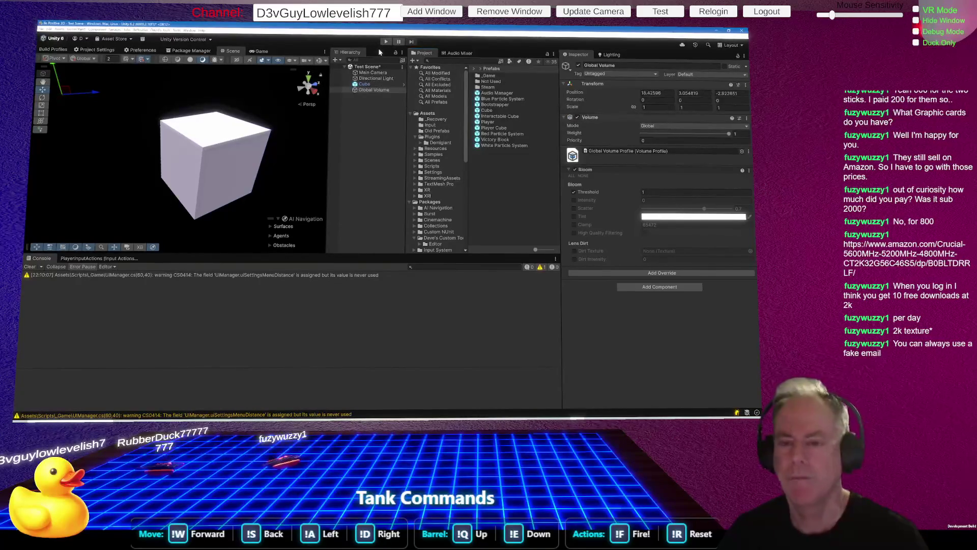
From the browser's My Assets page, open Realistic Metal Texture in Unity
key(alt+Tab)
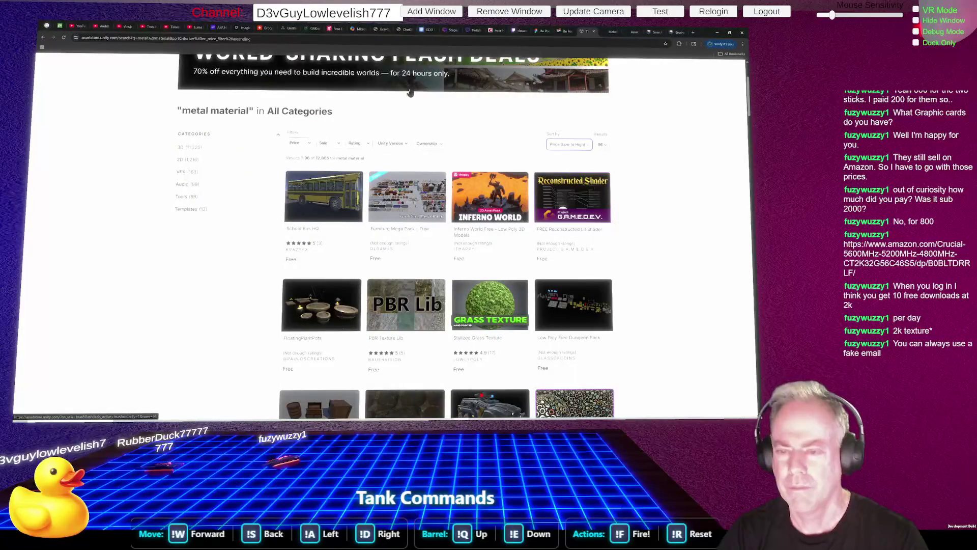
scroll(529, 76, up, 3)
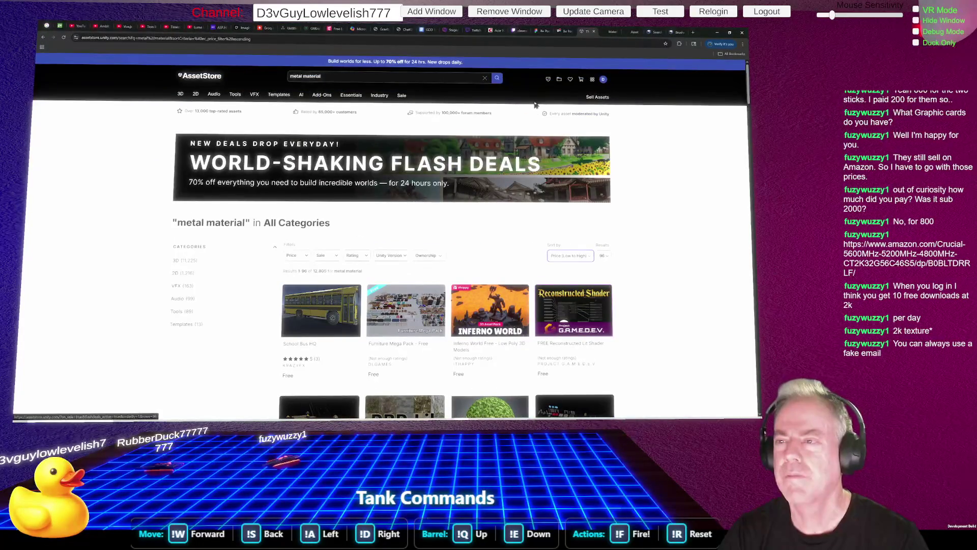
click(559, 80)
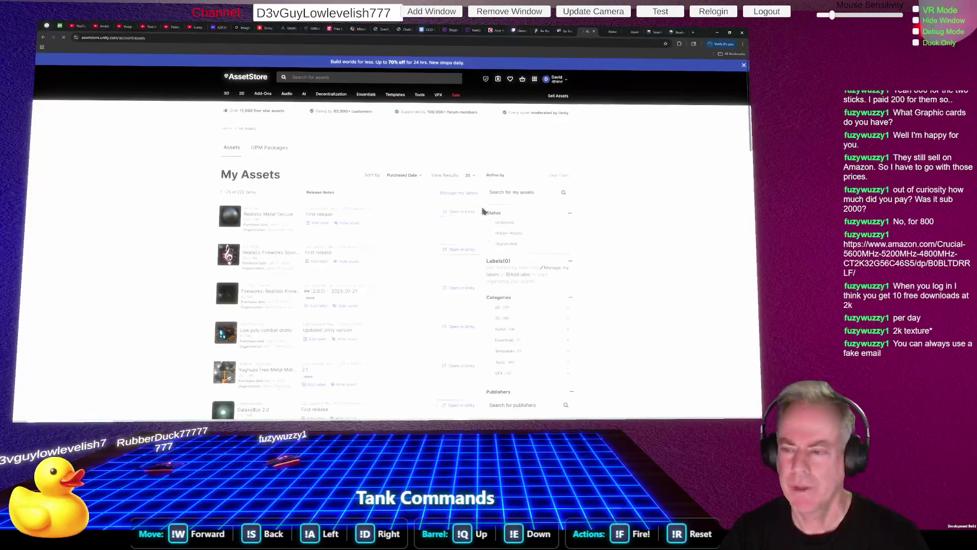
click(456, 213)
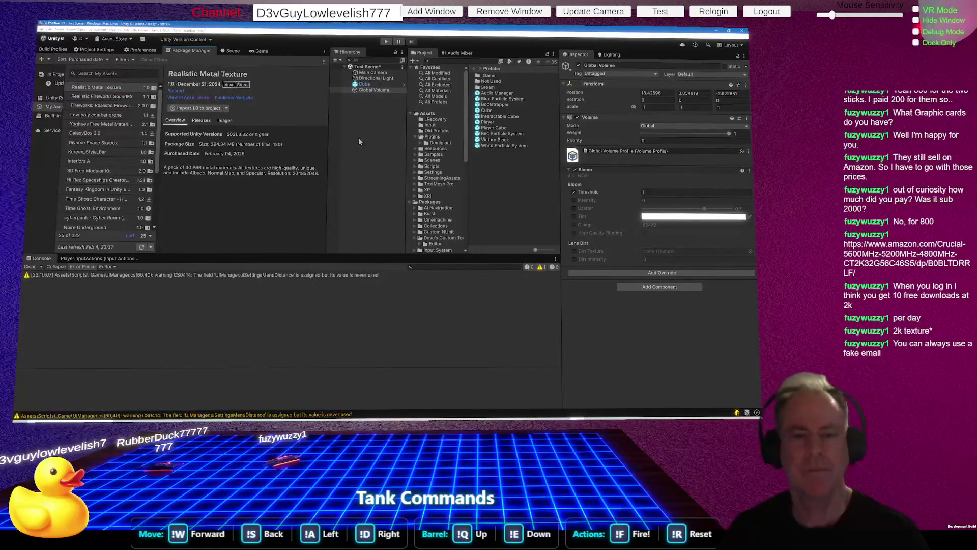
Import all Realistic Metal Texture package files into the project and return to the Scene view
click(210, 108)
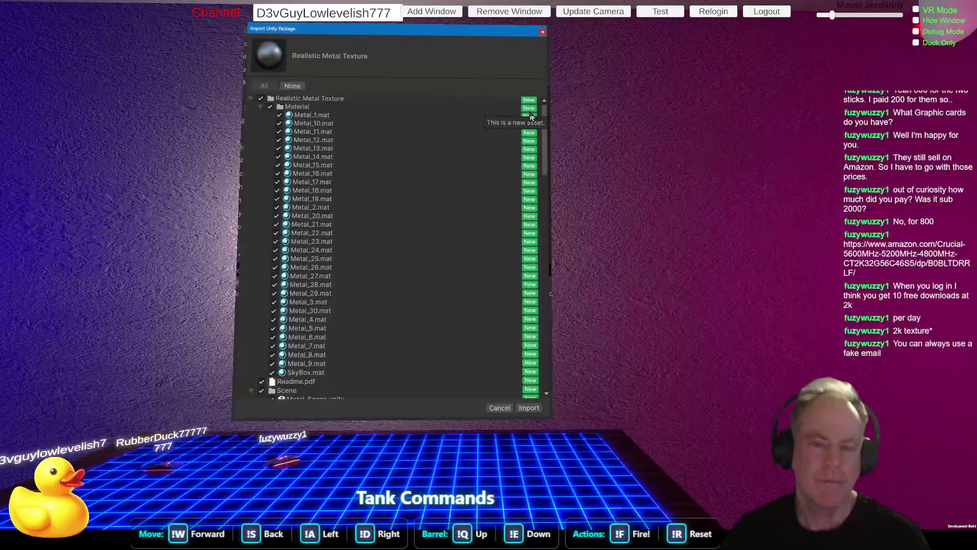
click(528, 408)
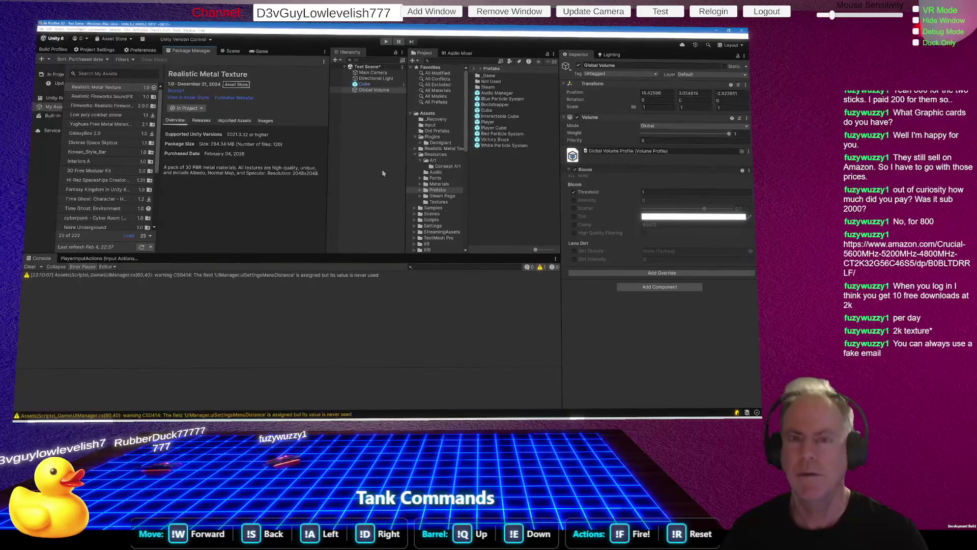
click(229, 51)
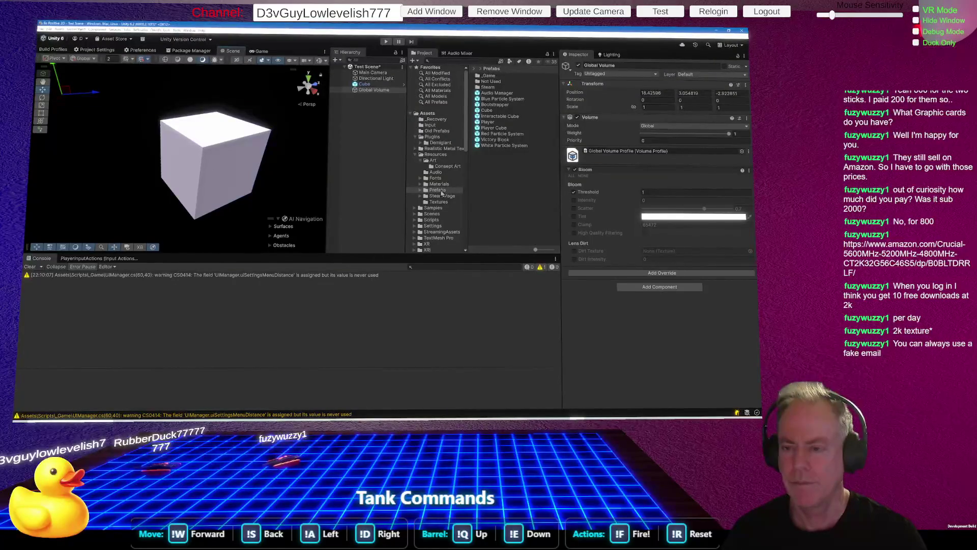
Expand Realistic Metal Texture and open its Material subfolder
click(443, 149)
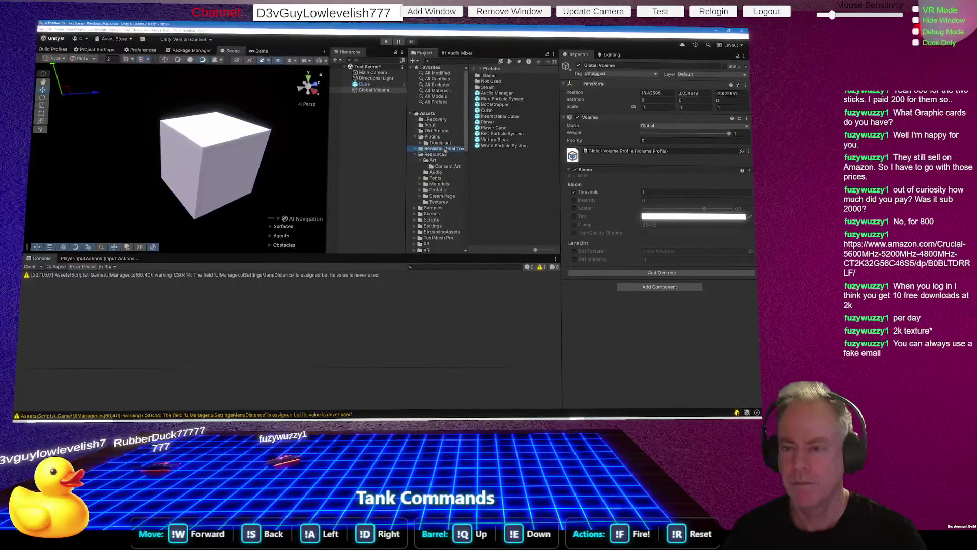
click(414, 149)
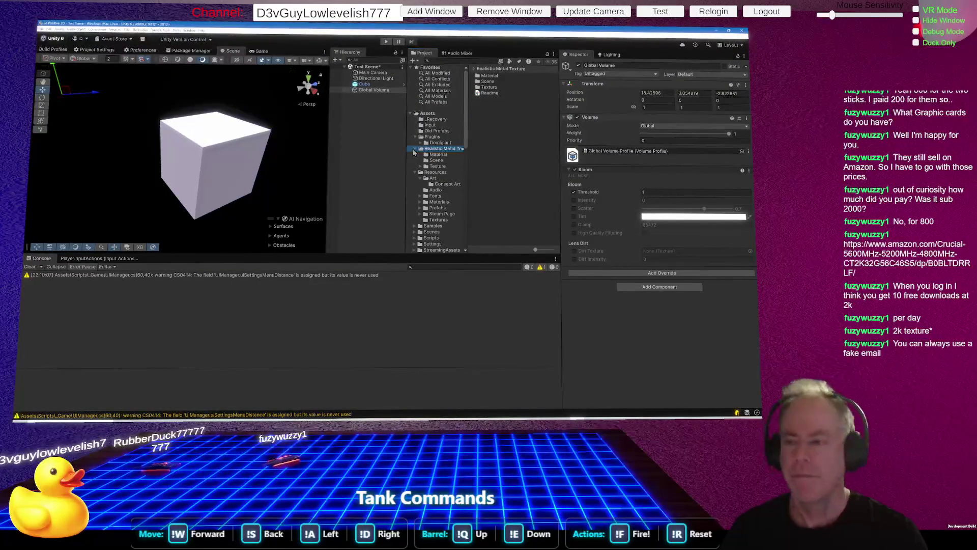
click(438, 154)
Select Metal_1 through Metal_30 plus SkyBox and bring up the Assets menu
click(497, 77)
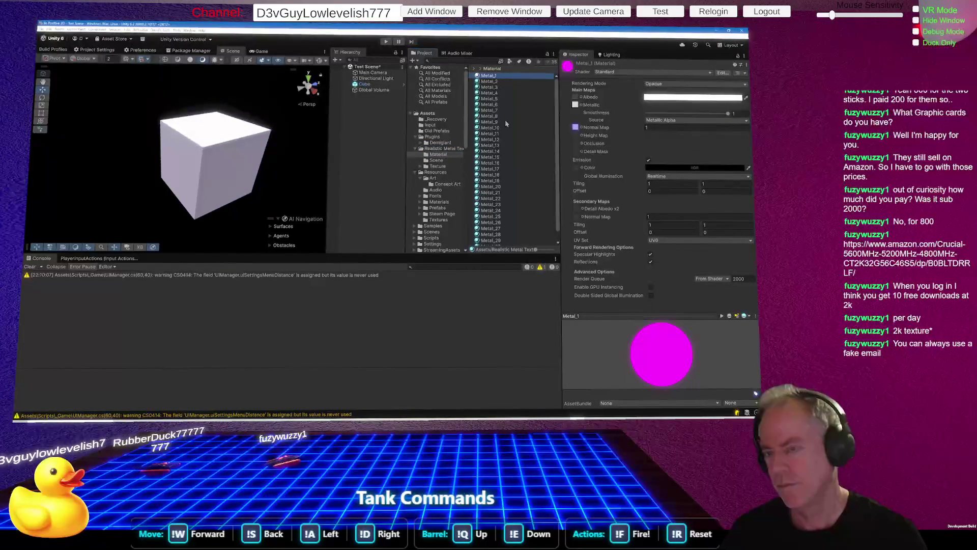
scroll(519, 152, down, 1)
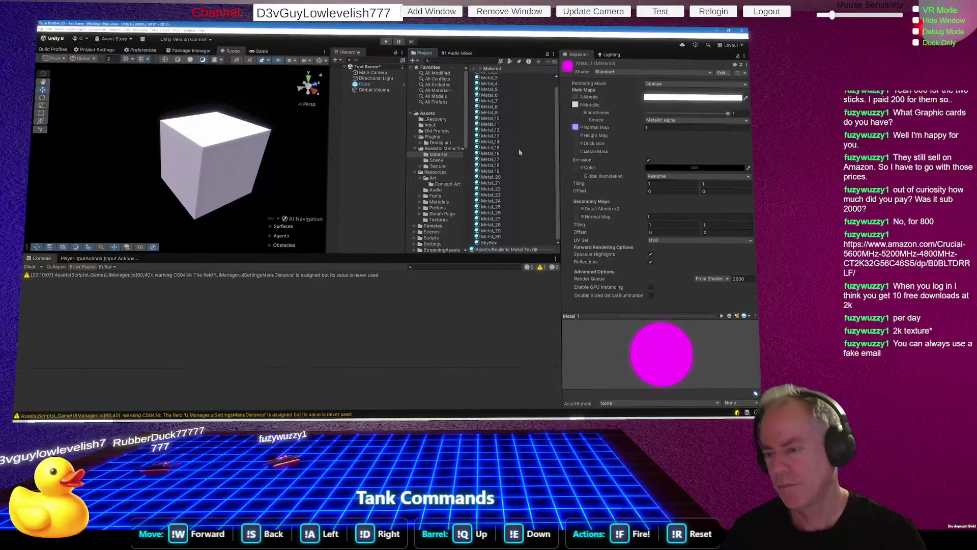
shift+click(494, 237)
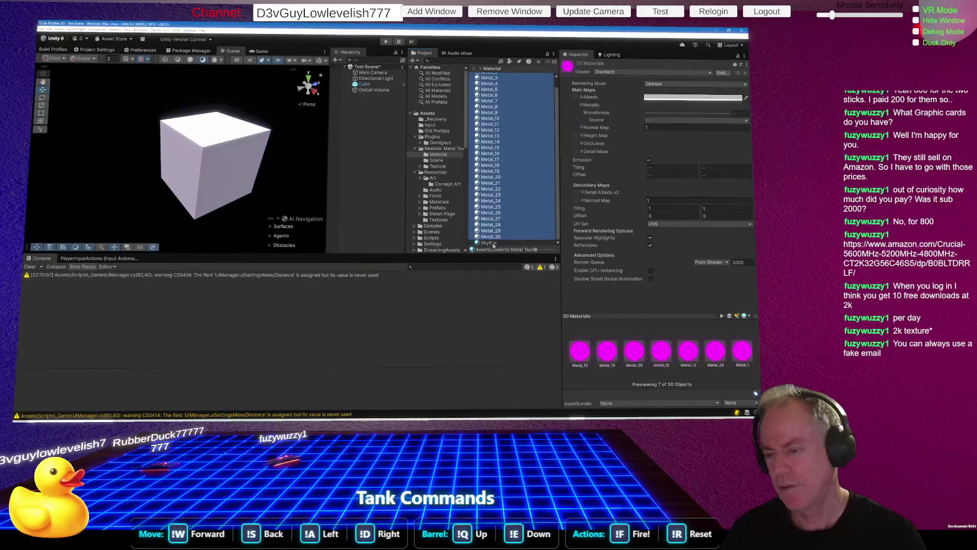
shift+click(494, 243)
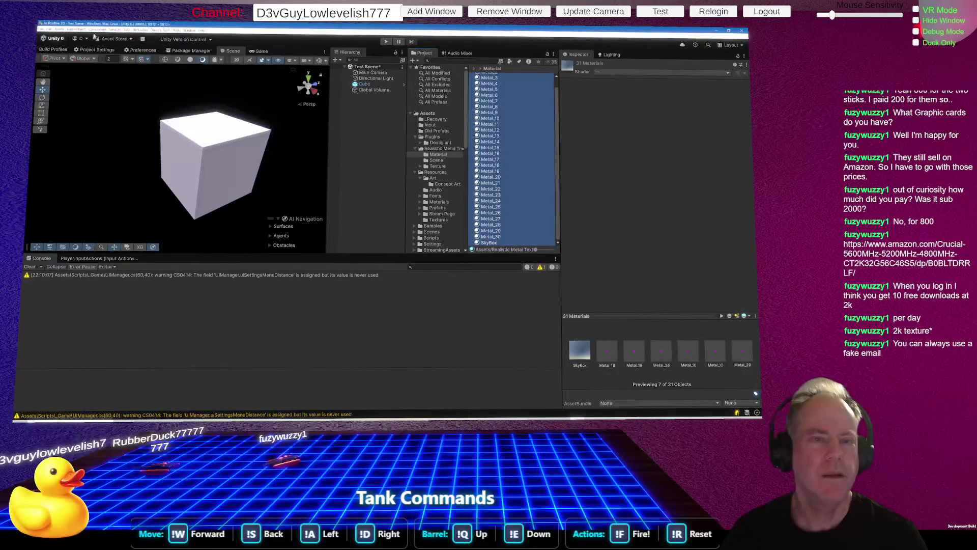
click(60, 30)
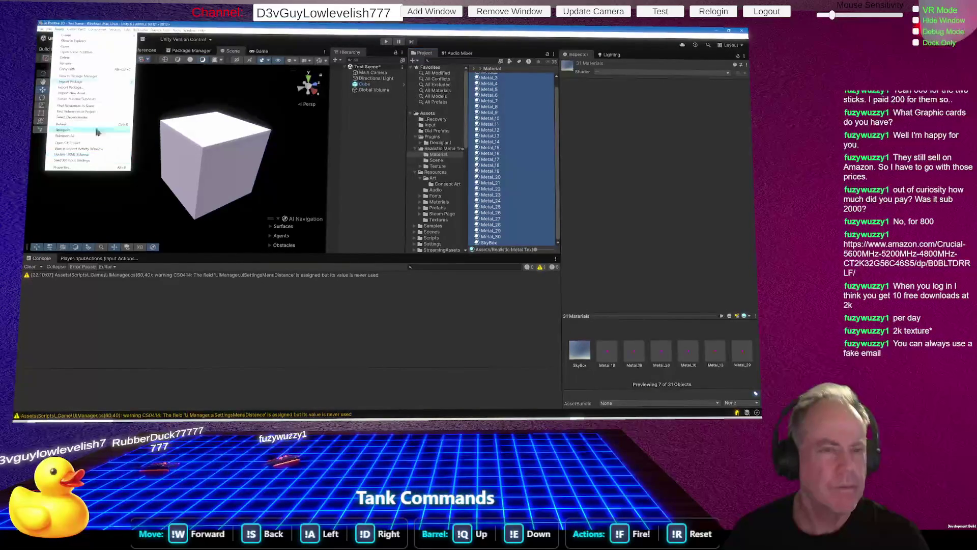
Convert the 31 selected built-in materials to URP, then select Metal_12 to check its shader
mouse_move(49, 31)
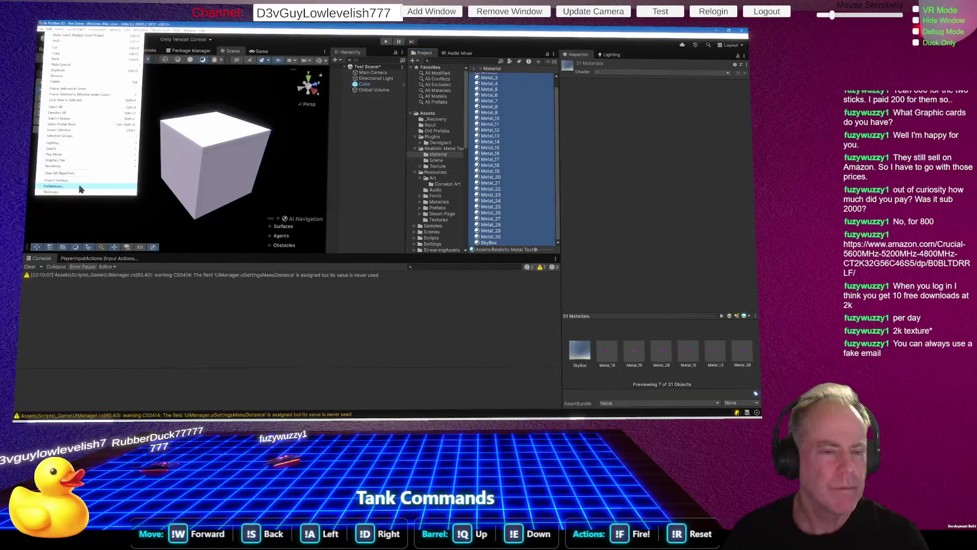
mouse_move(93, 166)
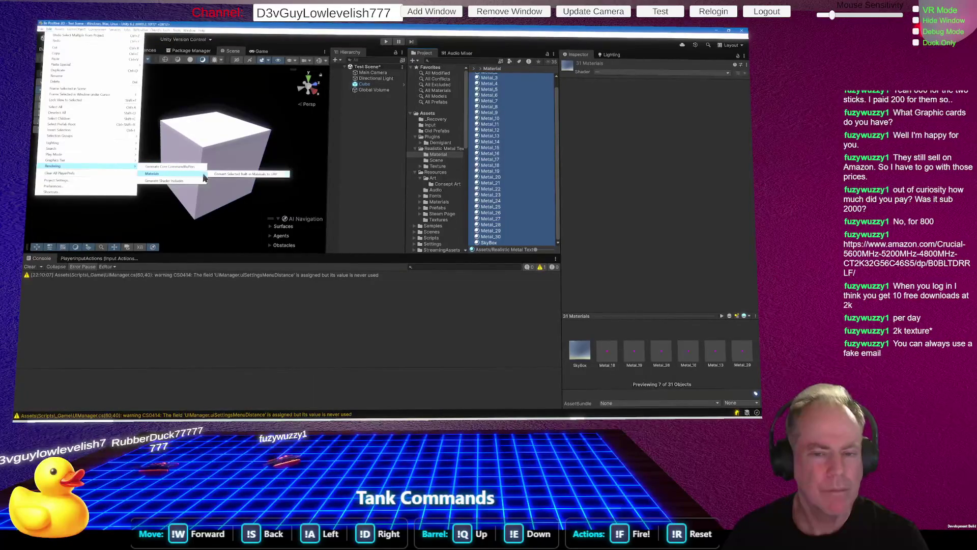
click(221, 175)
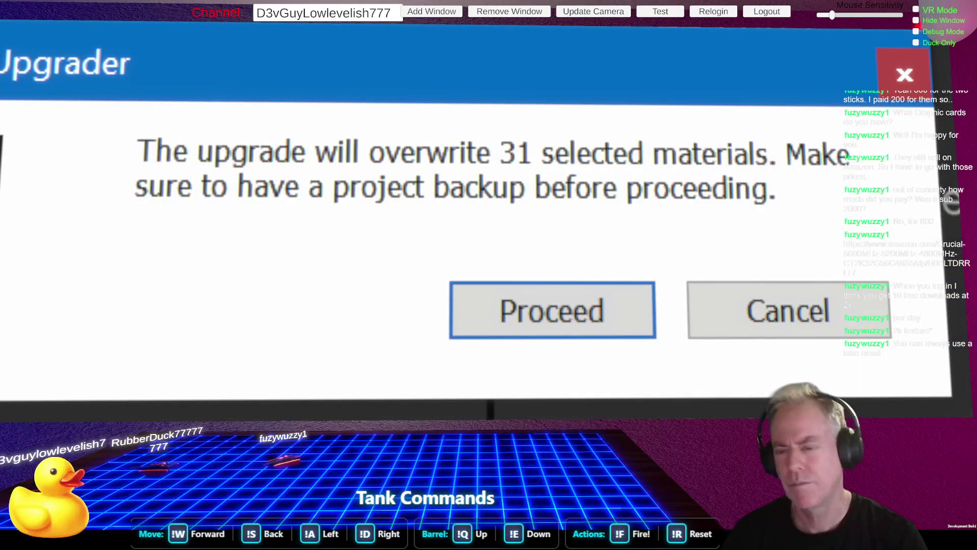
click(589, 301)
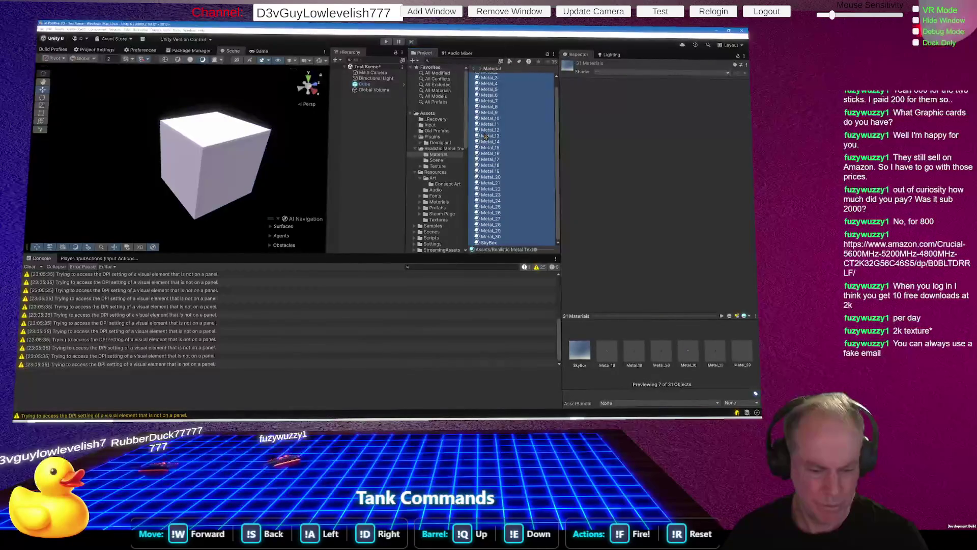
click(488, 132)
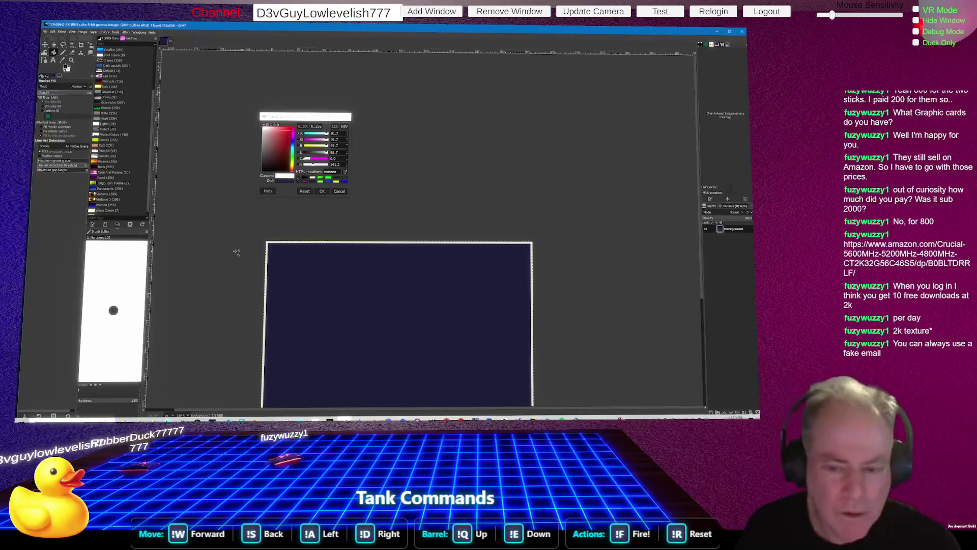
Bucket-fill two small spots of the canvas black, then undo those fills
scroll(311, 267, up, 3)
scroll(311, 267, up, 2)
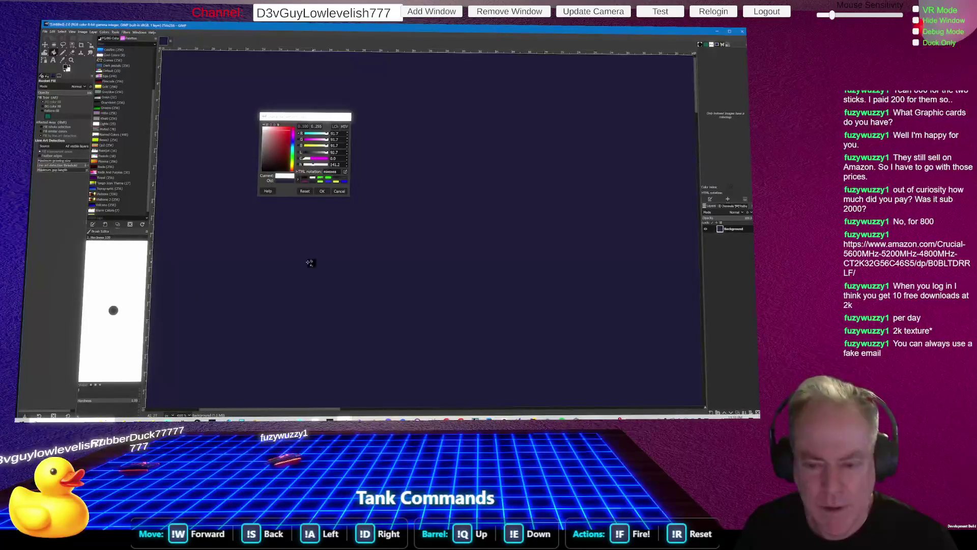
click(309, 263)
scroll(313, 262, up, 1)
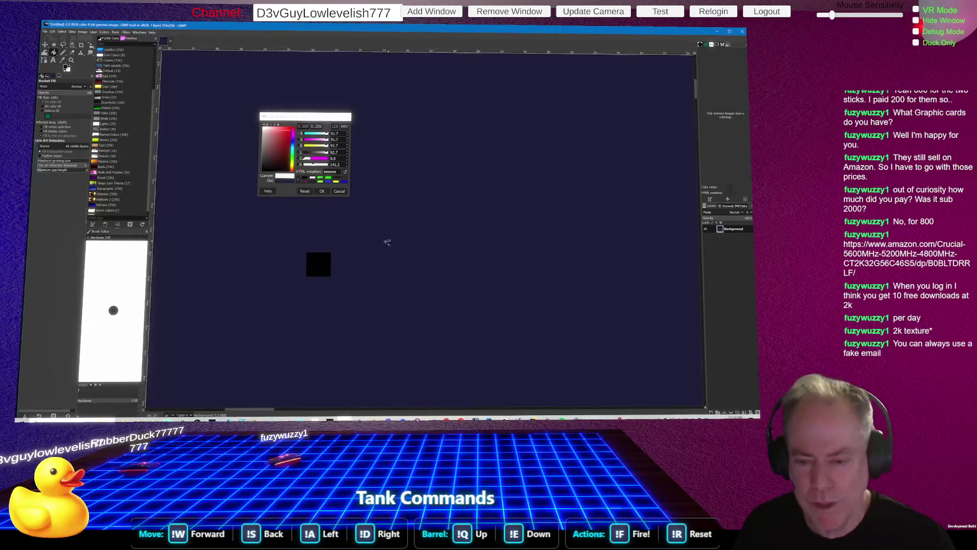
click(361, 255)
key(ctrl+z)
key(ctrl+z)
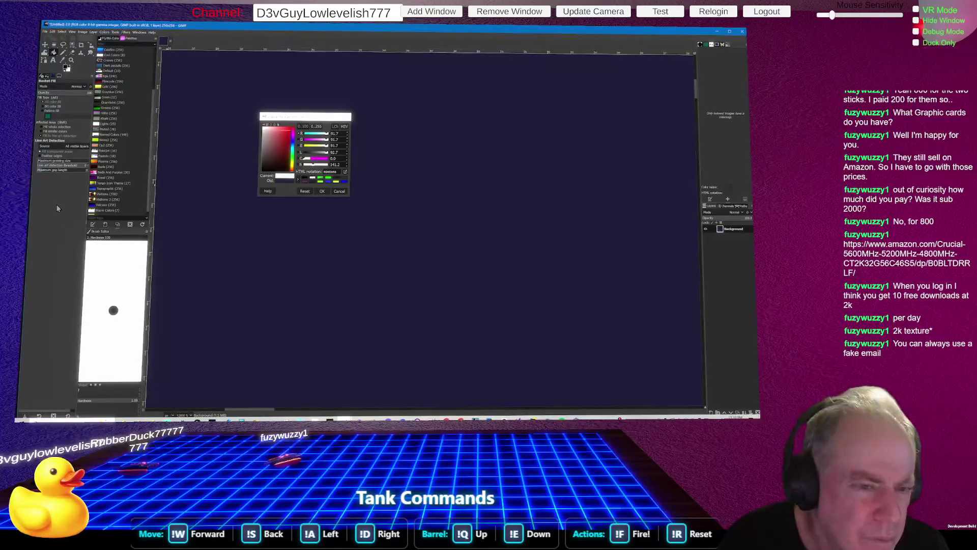
Switch Bucket Fill to 'Fill similar colors' and fill the whole navy image black
click(44, 131)
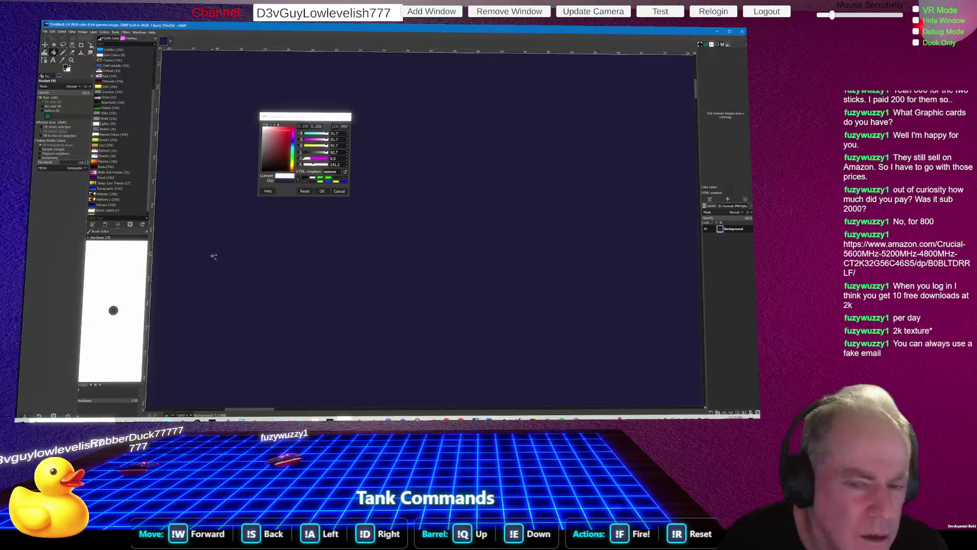
scroll(335, 267, down, 3)
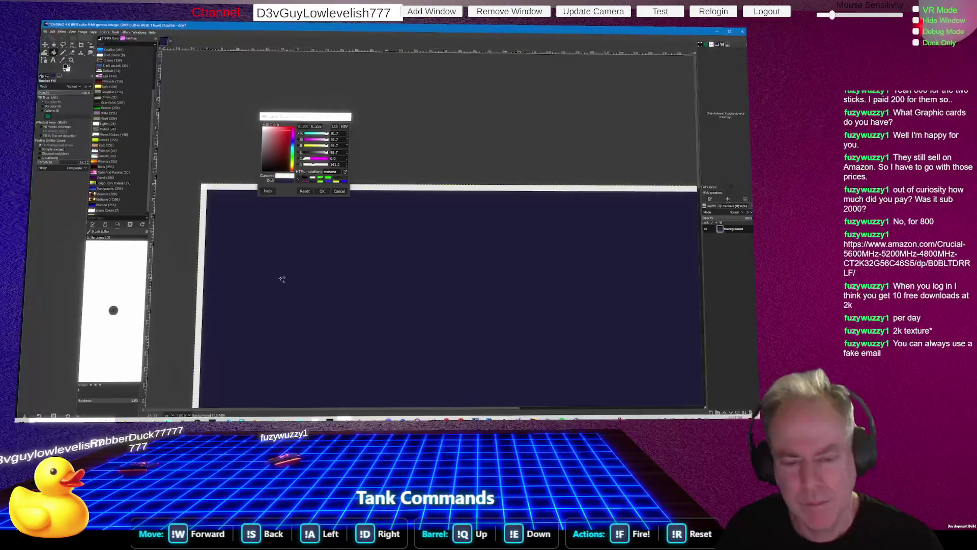
click(283, 279)
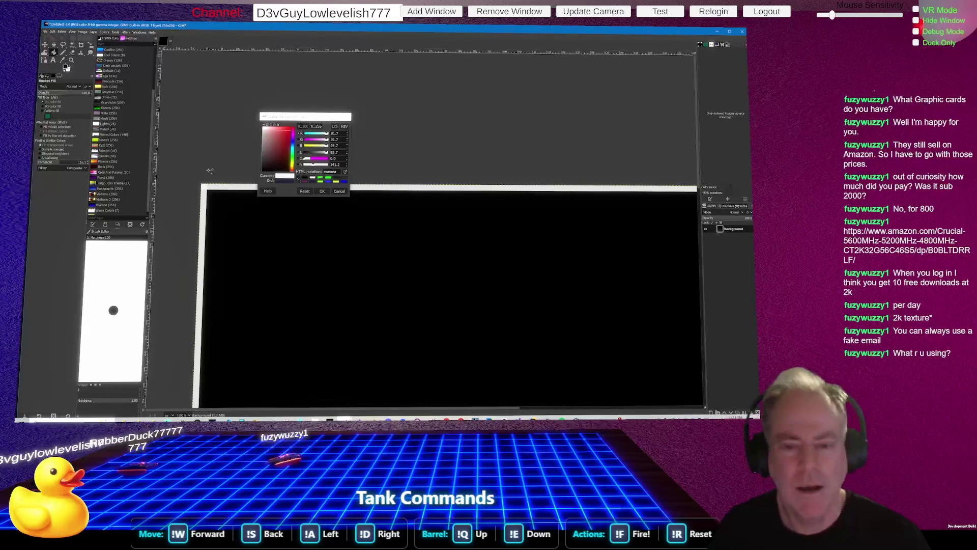
Dismiss the colour picker and save the black image under a new name
scroll(371, 239, down, 3)
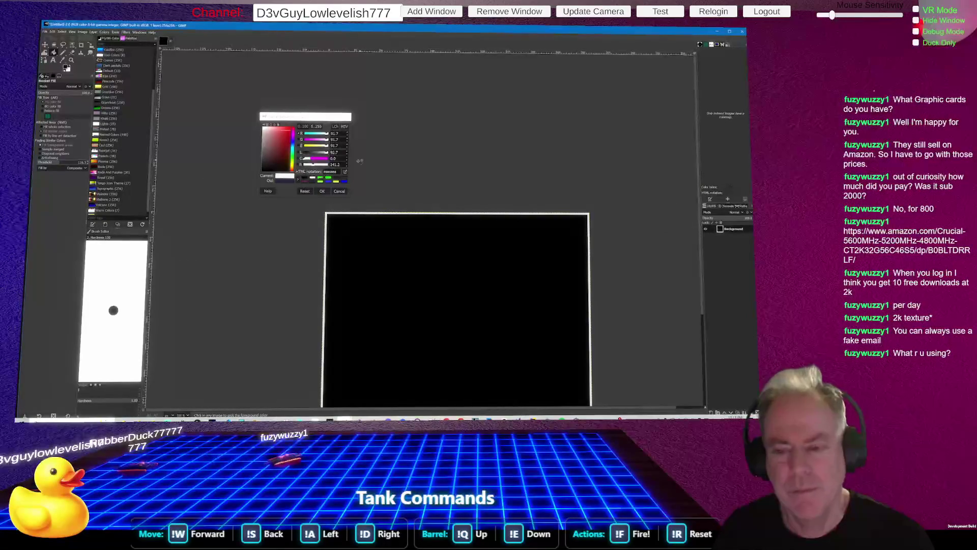
scroll(366, 224, down, 2)
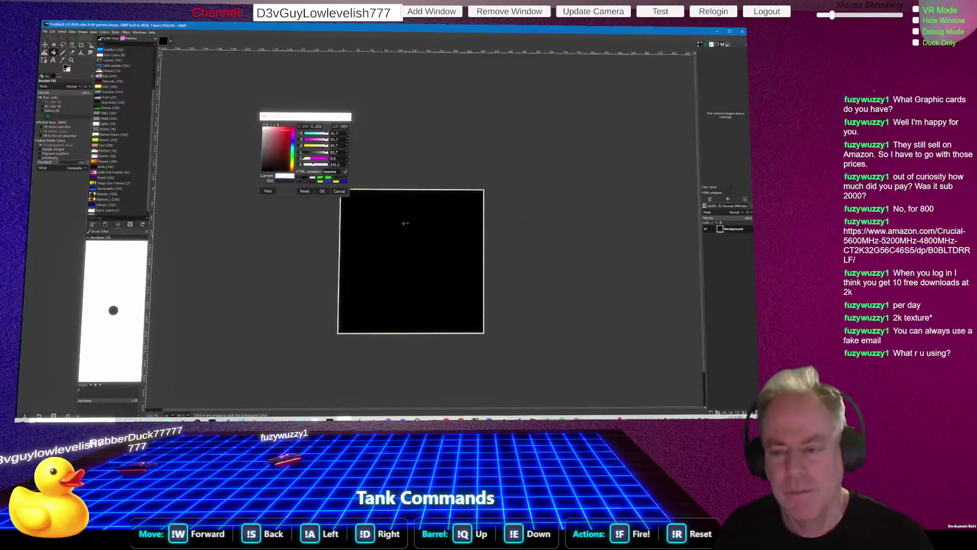
click(339, 192)
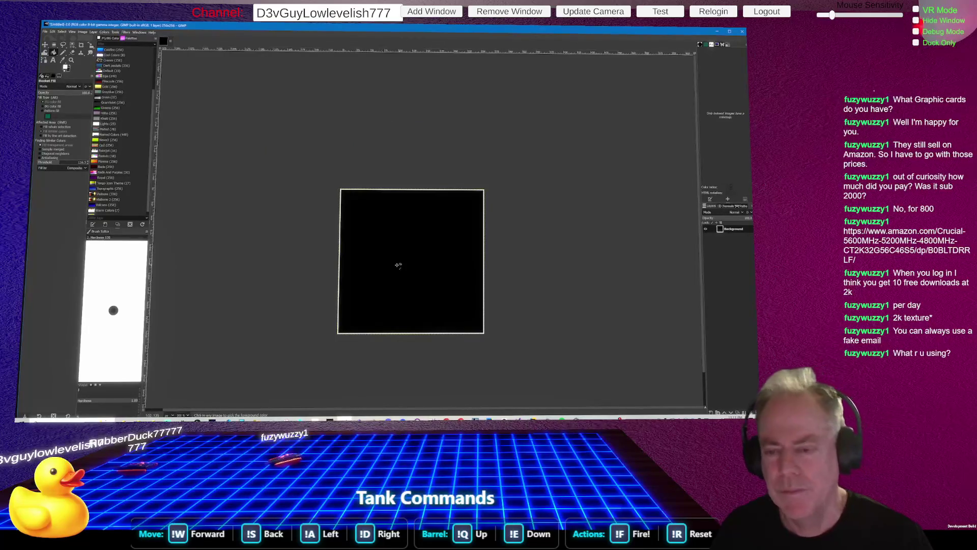
scroll(397, 263, up, 2)
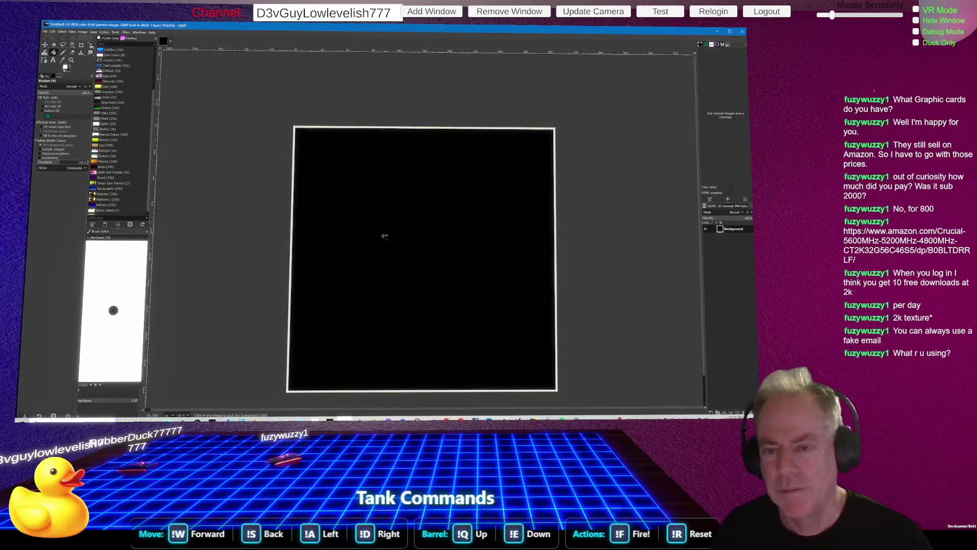
click(44, 32)
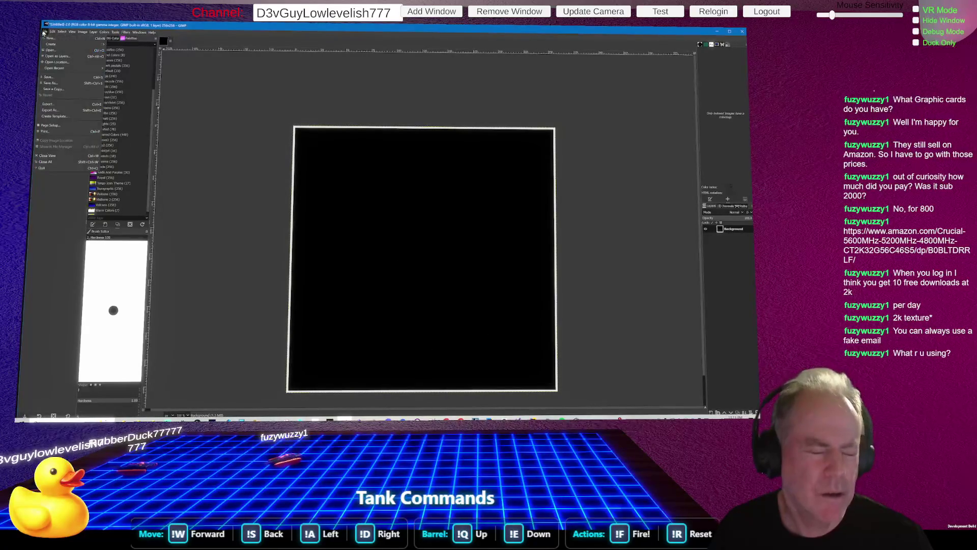
click(54, 84)
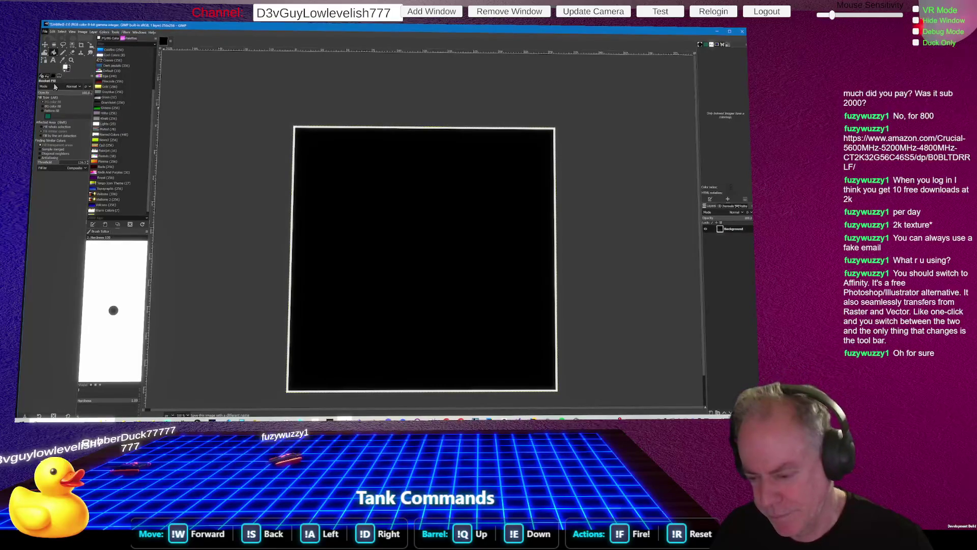
In Chrome, search Google for 'Afinity' in a new tab
key(alt+Tab)
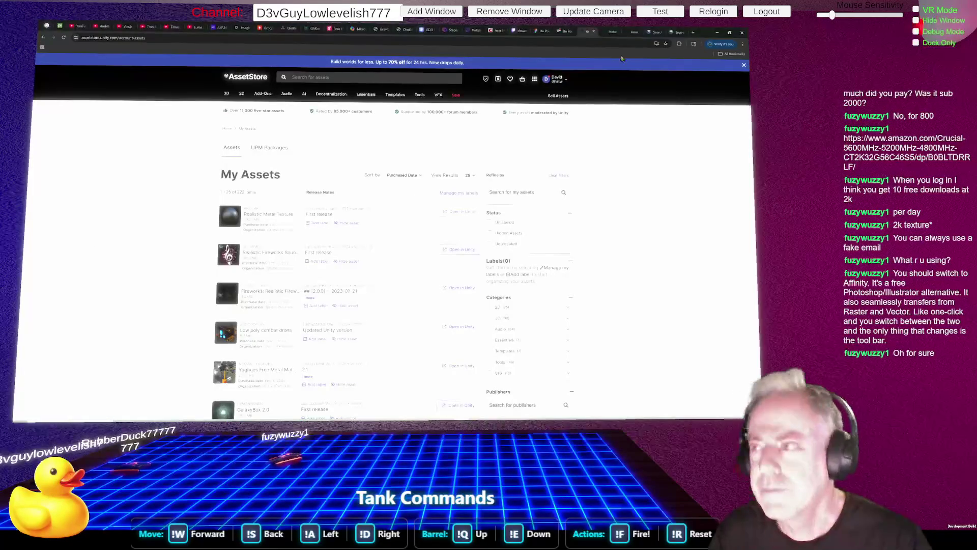
click(682, 34)
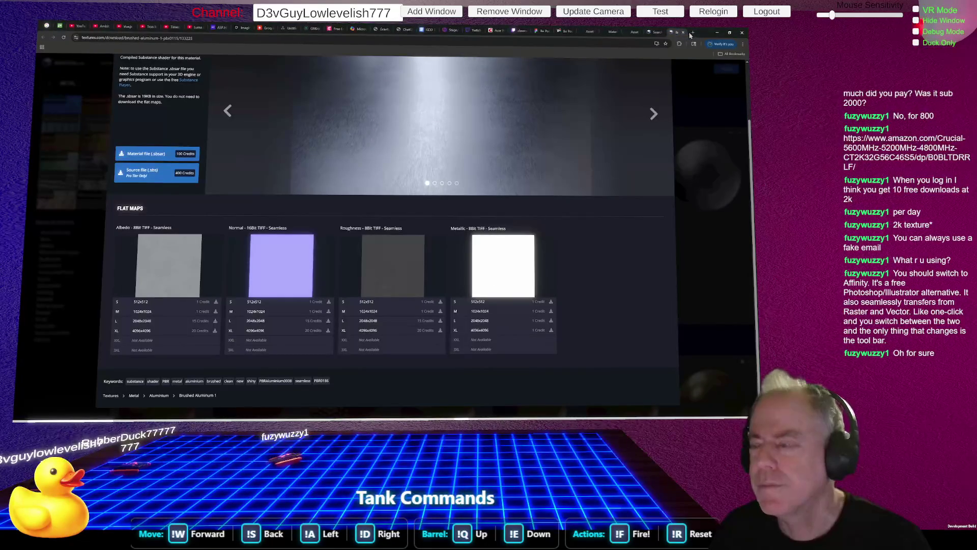
click(694, 34)
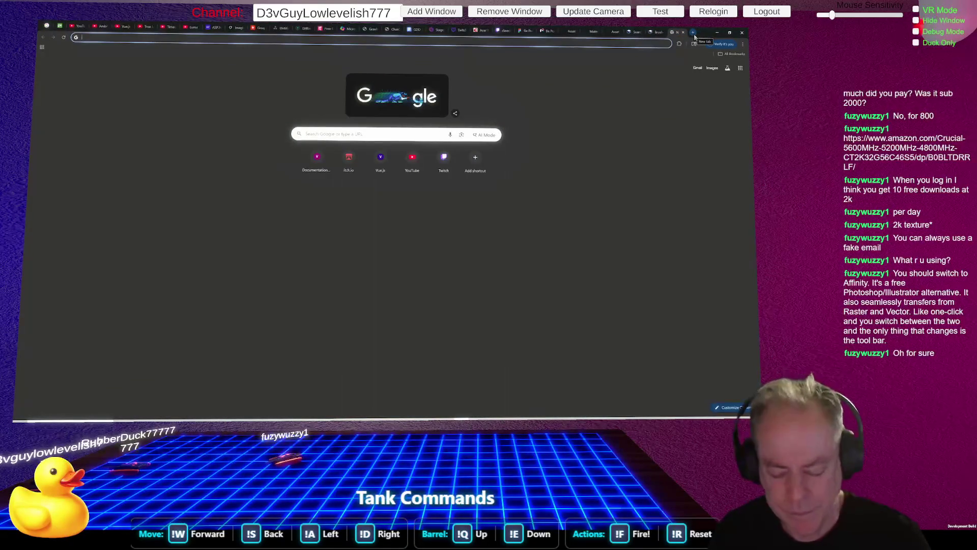
text(Afinity)
key(Return)
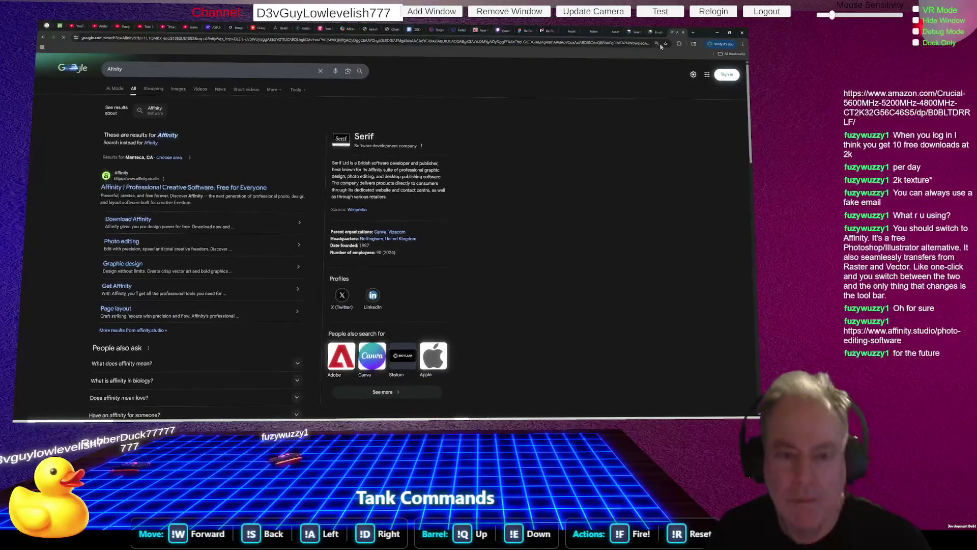
Open the affinity.studio site from the first Affinity search result
click(156, 189)
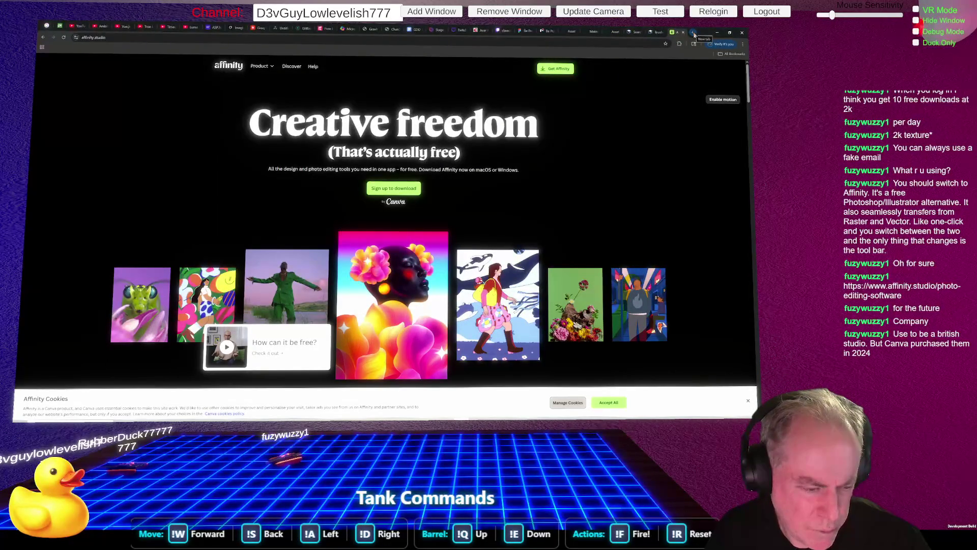
click(695, 35)
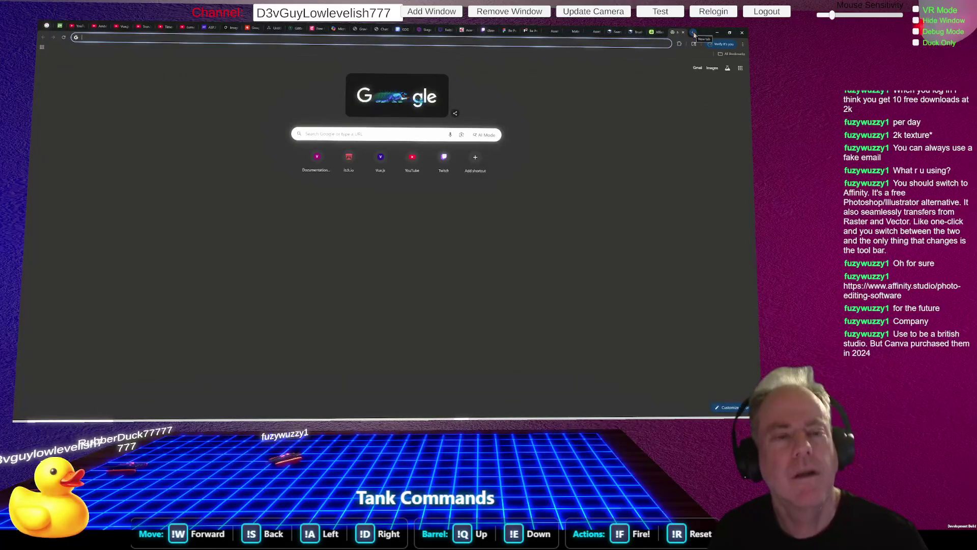
Draft an SSD shopping question on ChatGPT, discard that tab, and switch to the existing ChatGPT window
text(chatgpt)
key(Return)
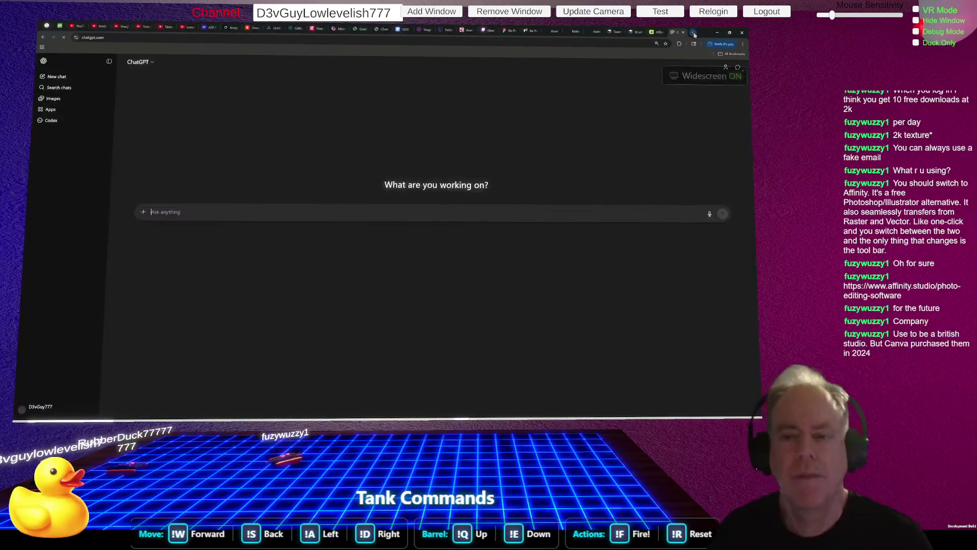
text(Would you find me a place I can buy 1 16GB SSD)
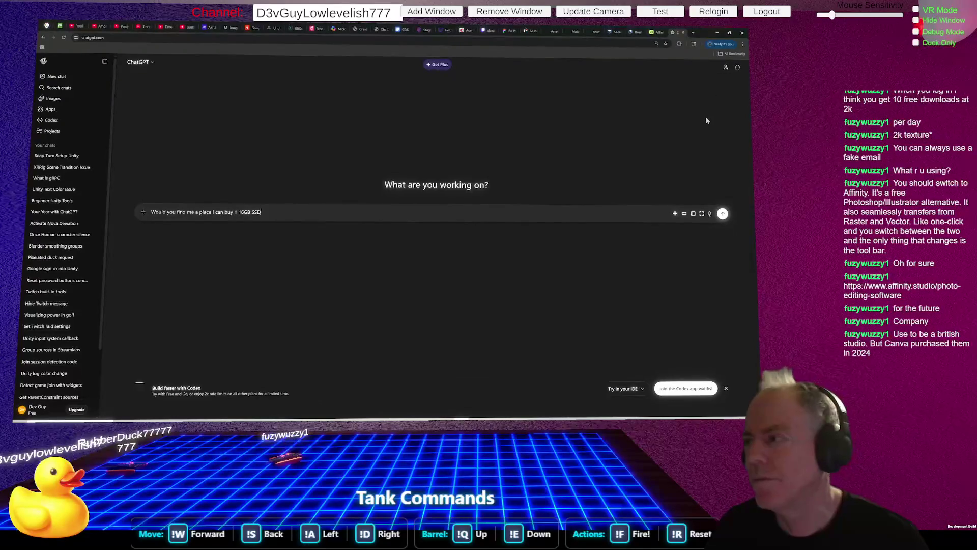
click(683, 32)
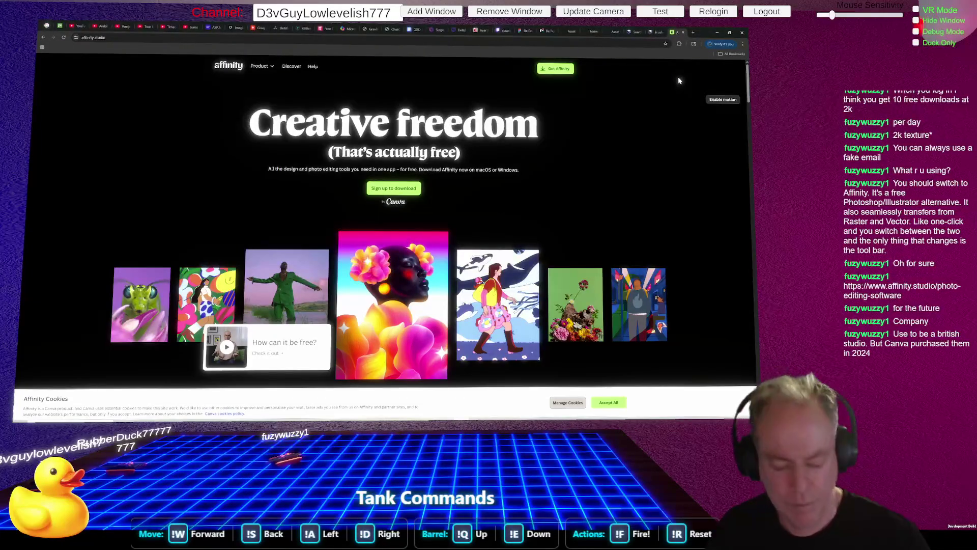
key(alt+Tab)
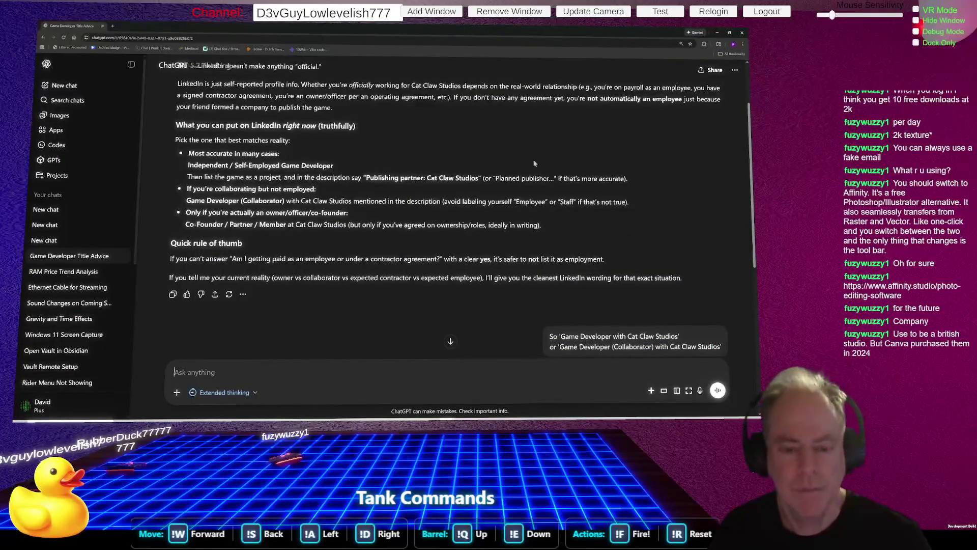
In a new chat, send 'What can you tell me about Afinity', then switch to GIMP
click(64, 85)
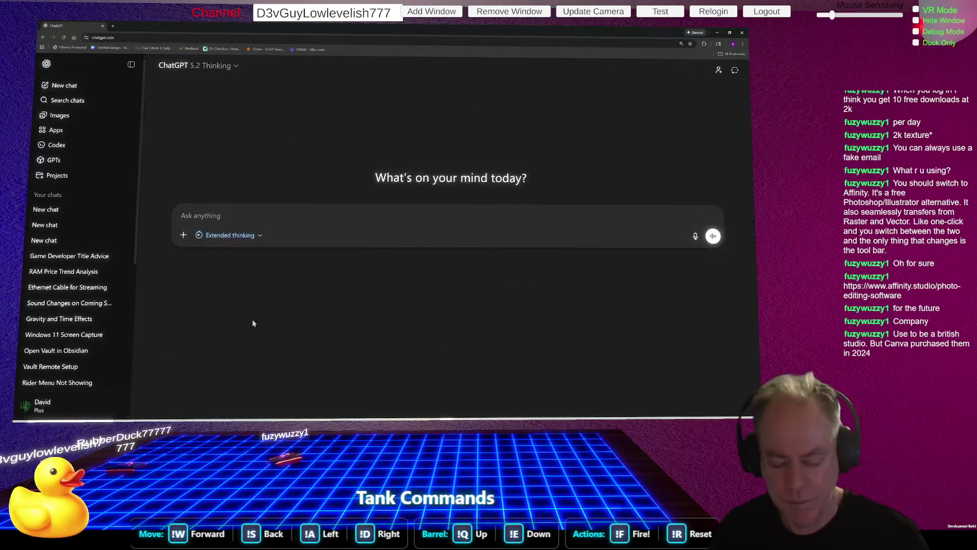
text(What )
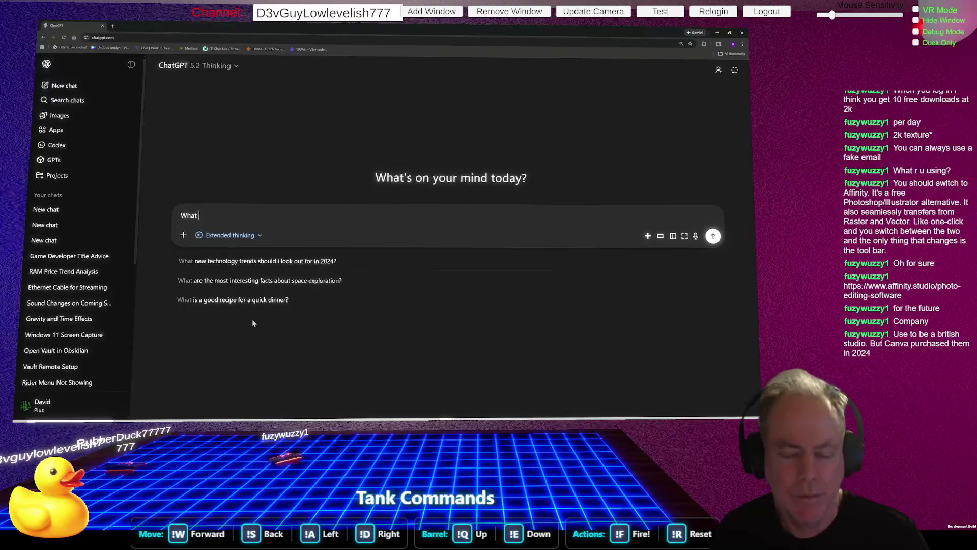
text(can you tell )
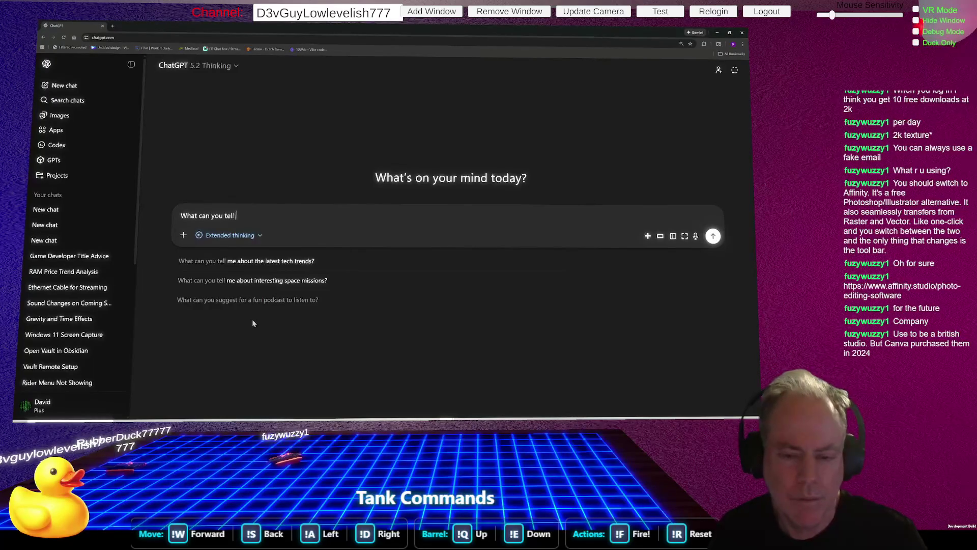
text(me about A)
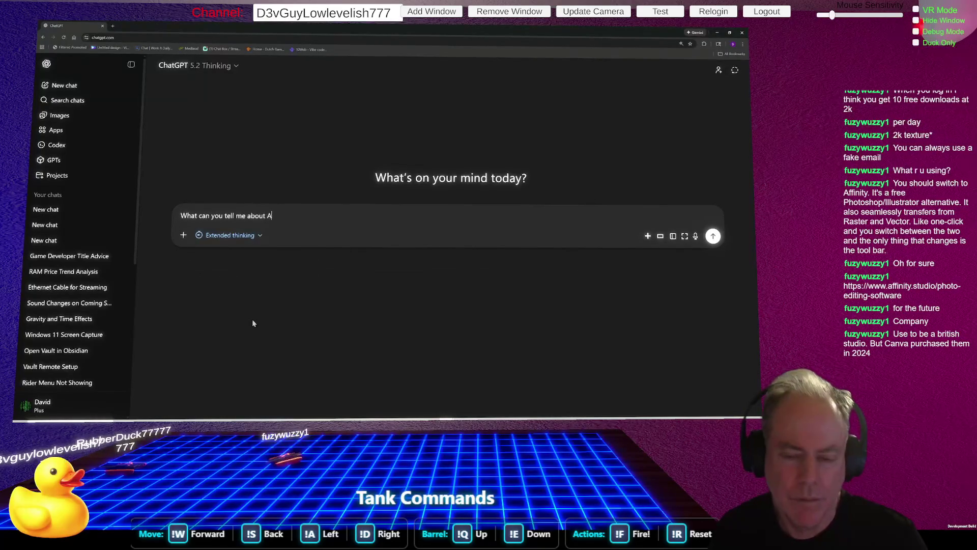
text(finity)
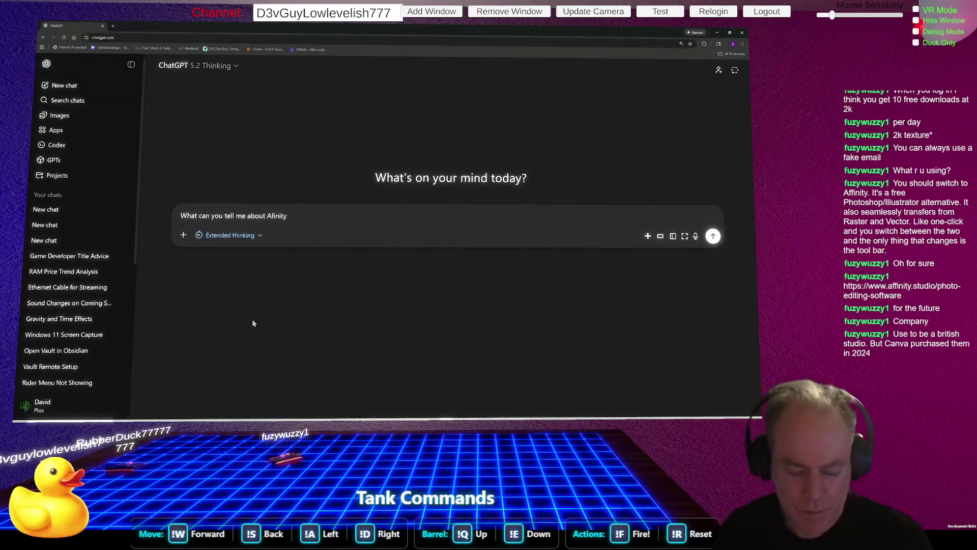
key(Return)
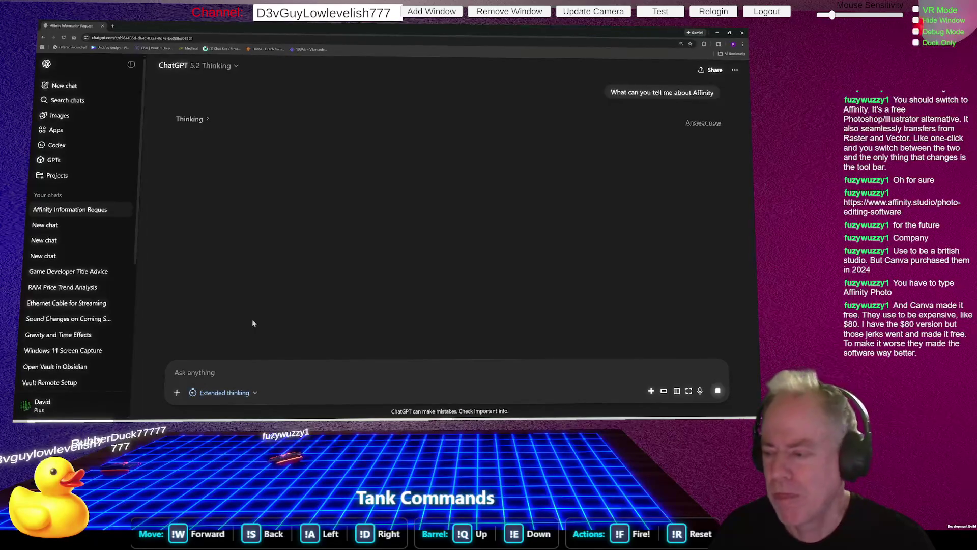
key(alt+Tab)
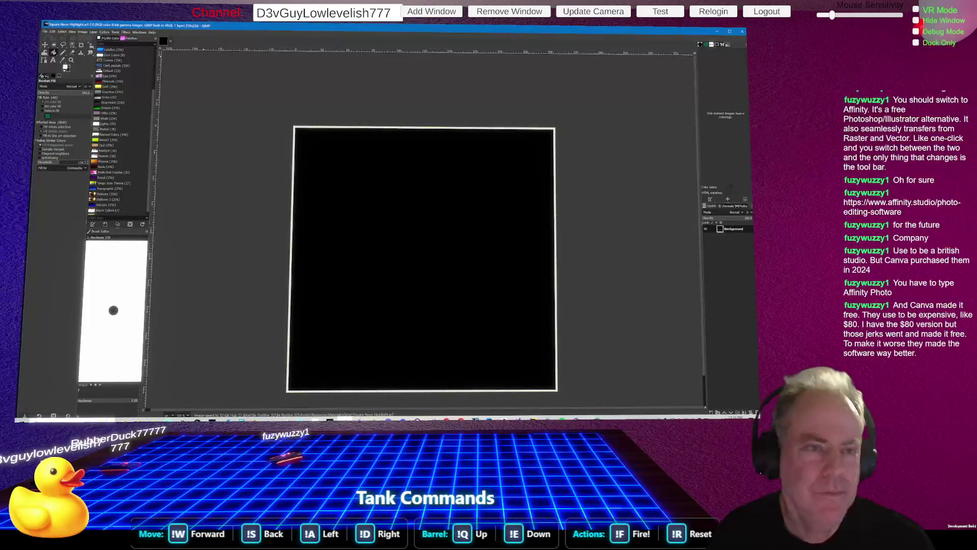
Export the black image as a PNG, glance at ChatGPT's reply, then return to Unity
click(45, 31)
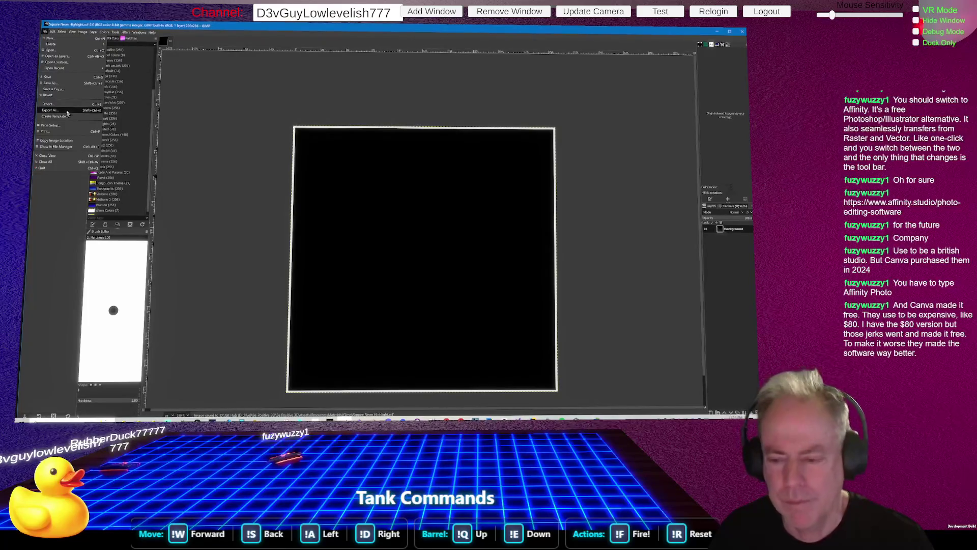
click(67, 110)
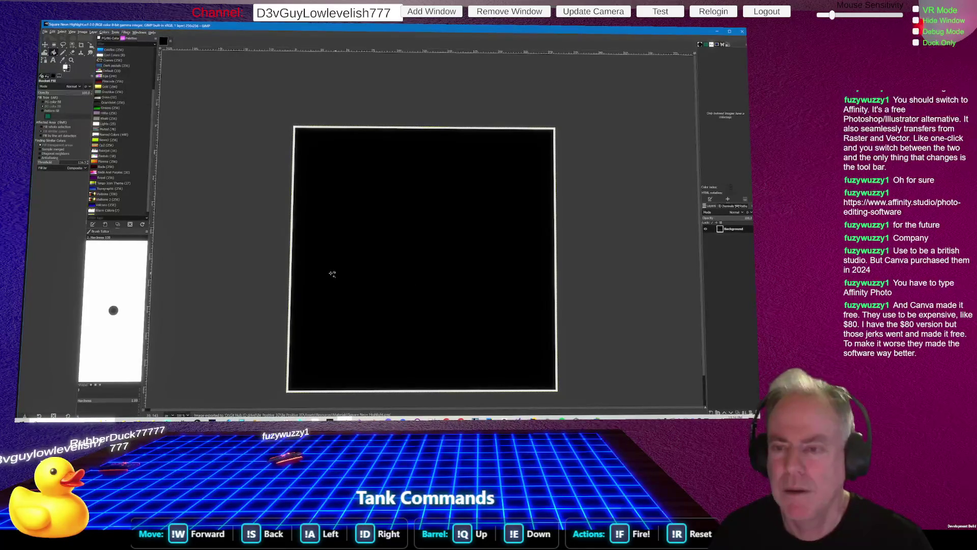
key(alt+Tab)
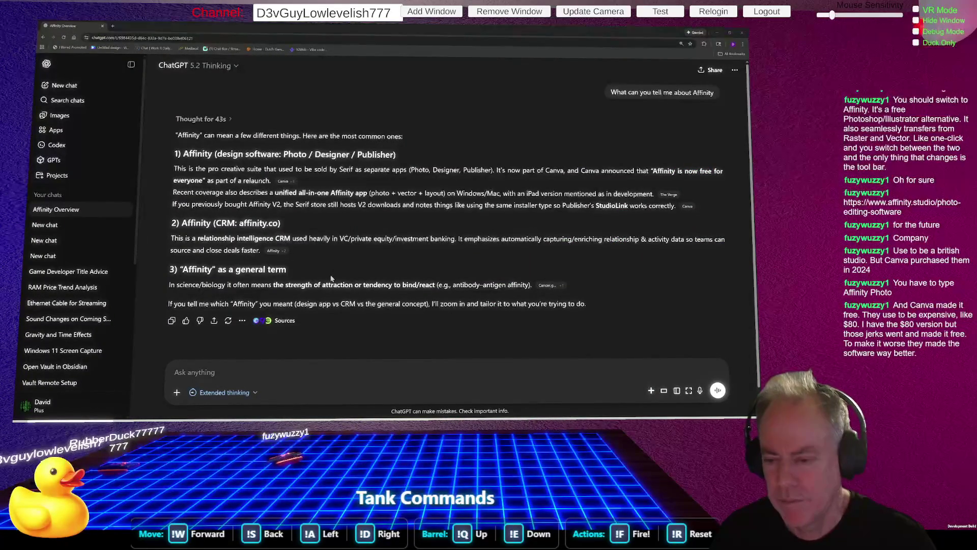
key(alt+Tab)
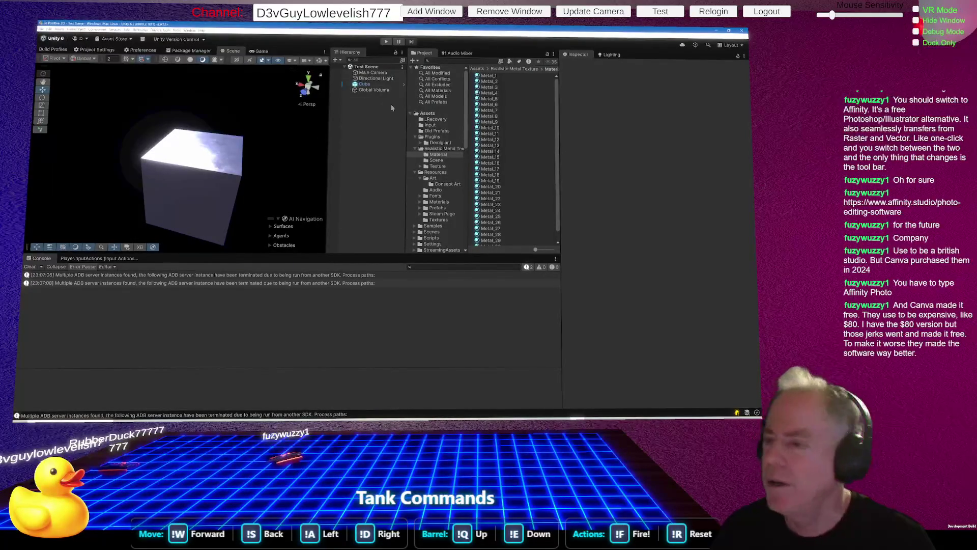
Select the Cube, expand its Mesh Renderer, and open the Metal_12 material's URP Lit settings
click(438, 154)
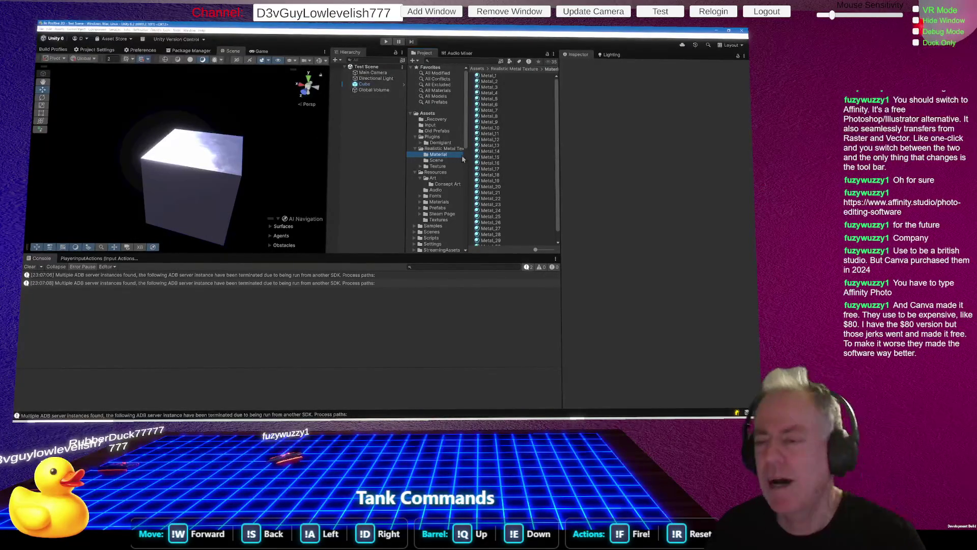
click(364, 84)
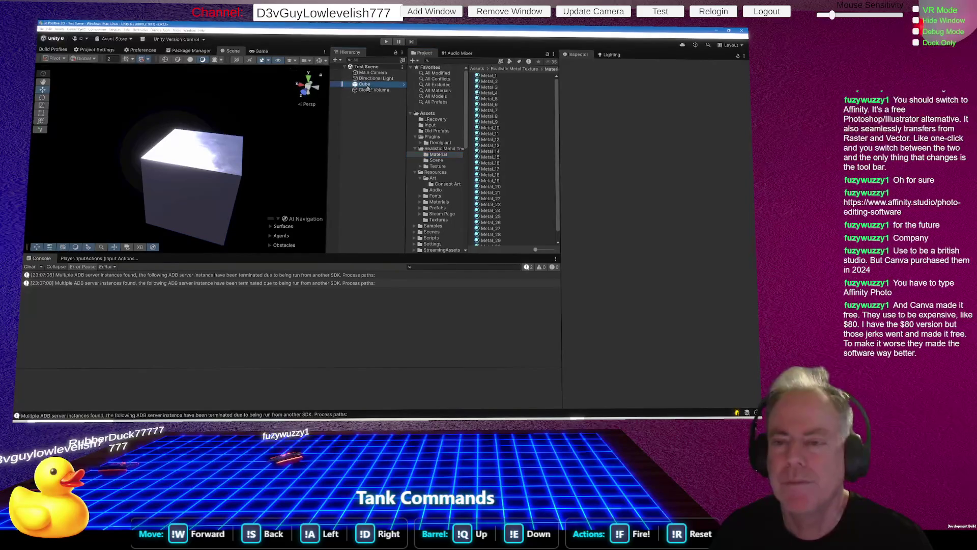
click(668, 146)
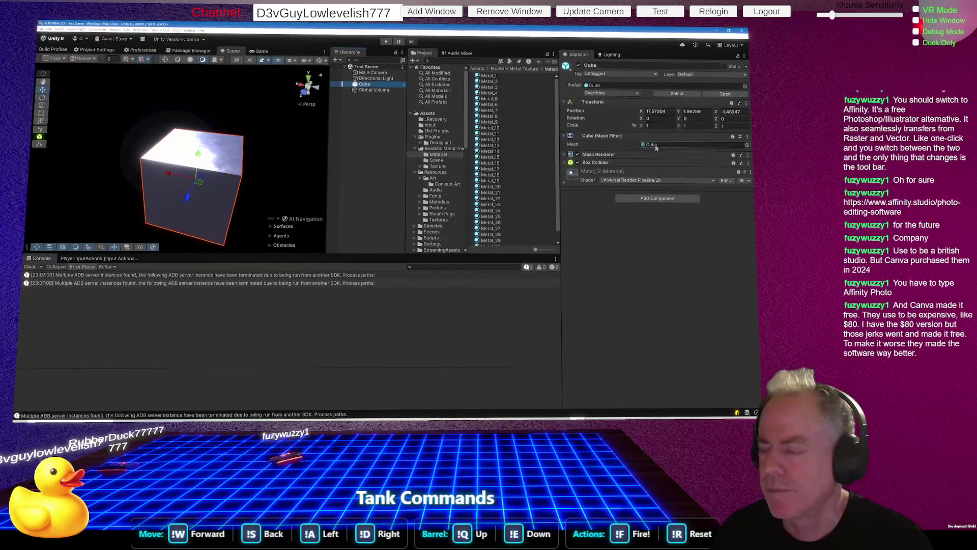
click(564, 155)
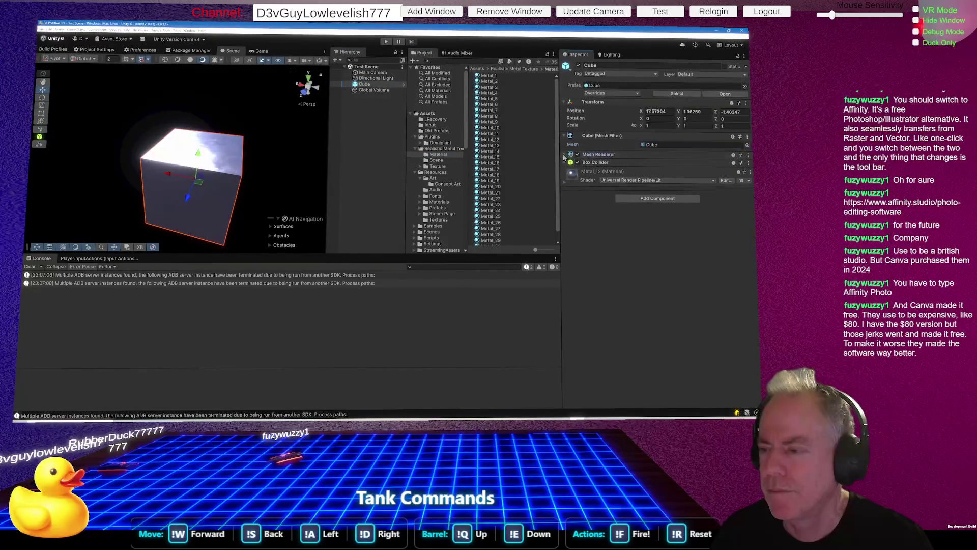
click(654, 174)
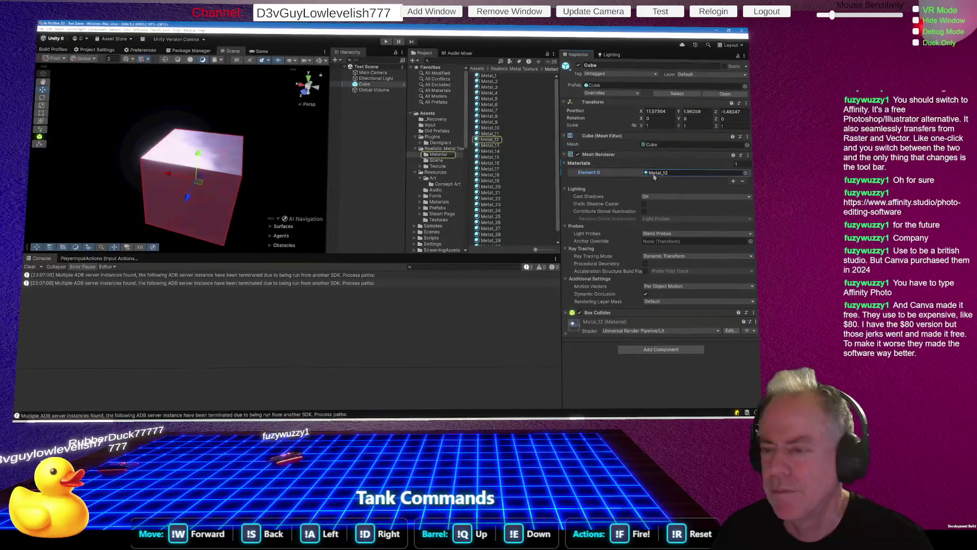
click(491, 140)
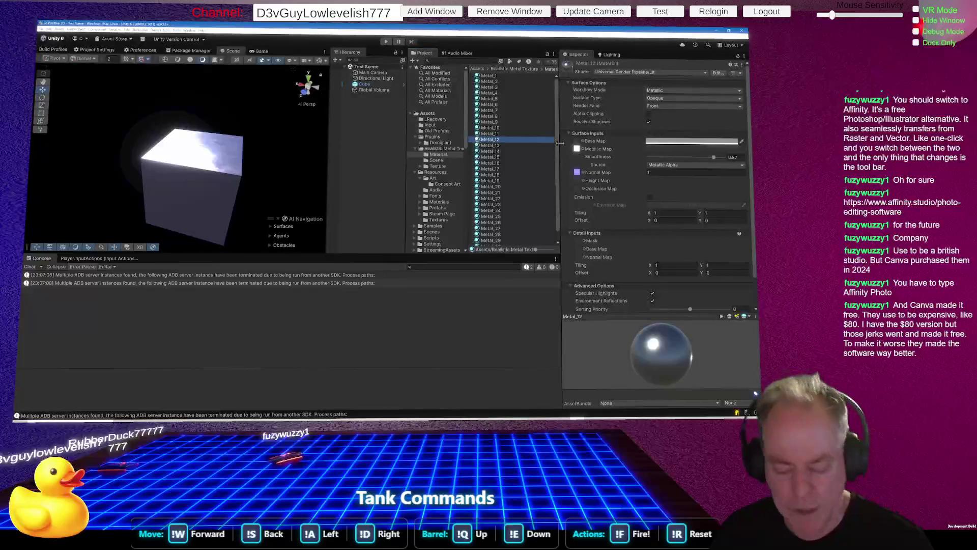
Duplicate Metal_12, rename the copy 'Neon Brushed Aluminum', and drag it onto the Cube
key(ctrl+d)
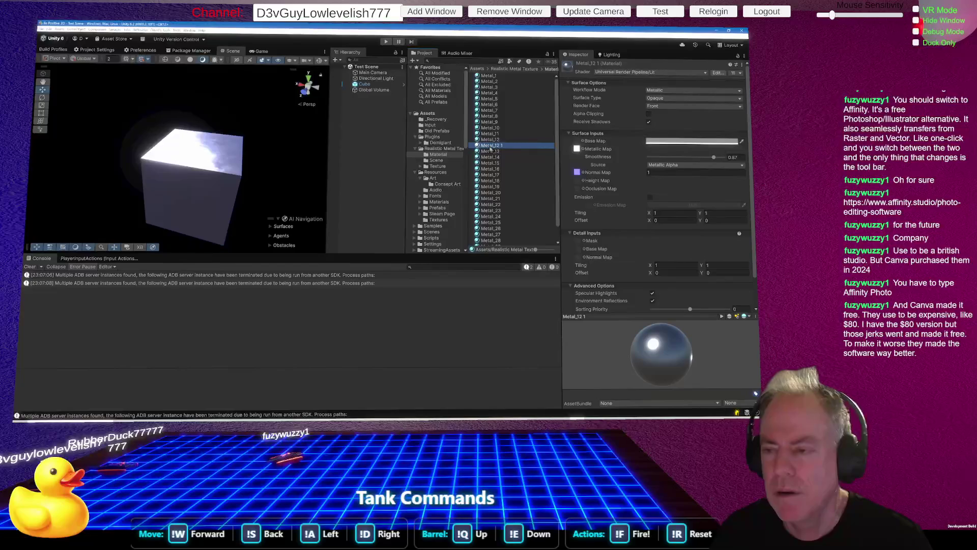
click(490, 146)
text(Brushed)
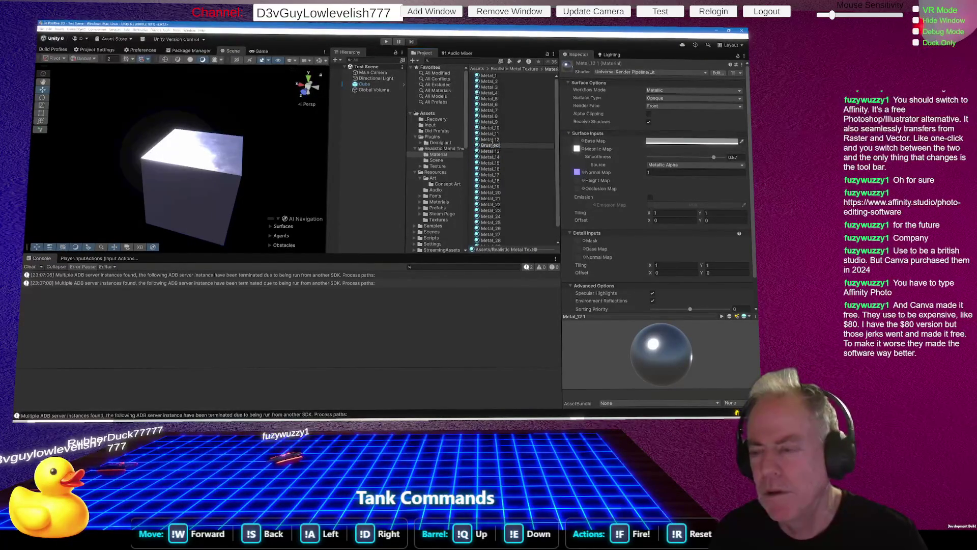
text( Alumi)
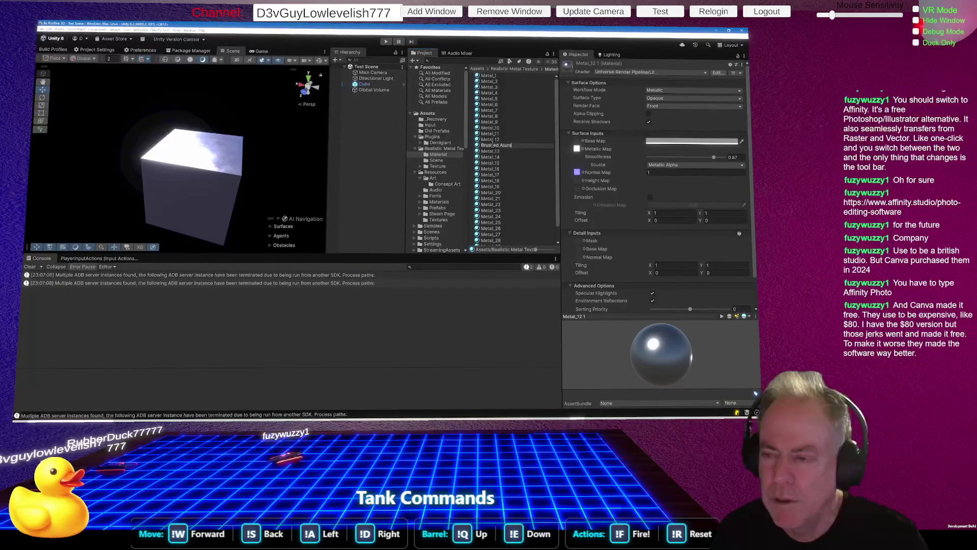
text(num)
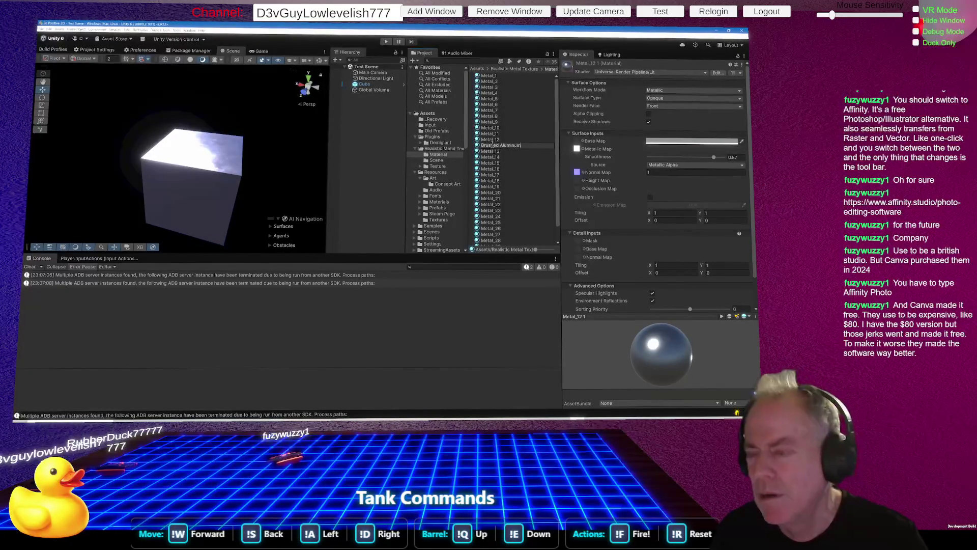
key(Return)
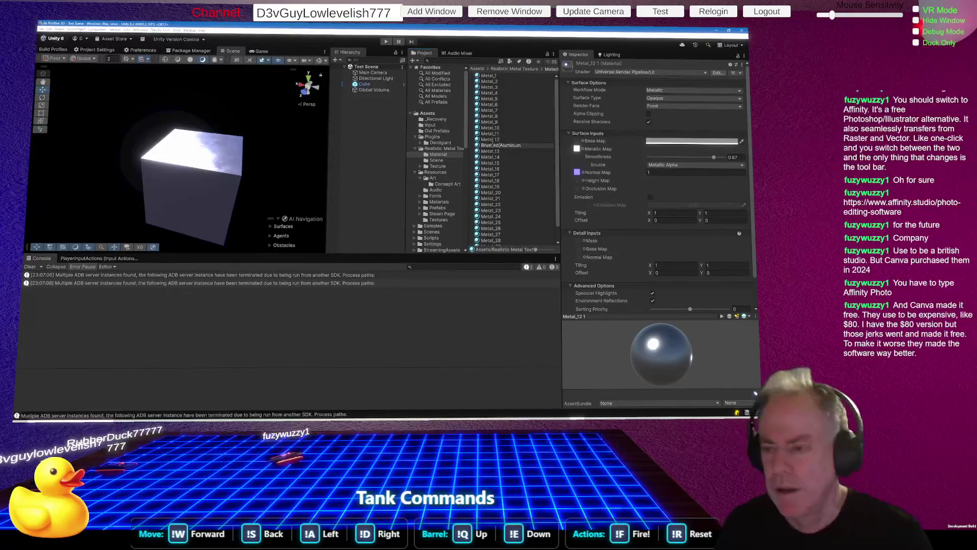
text(Neon)
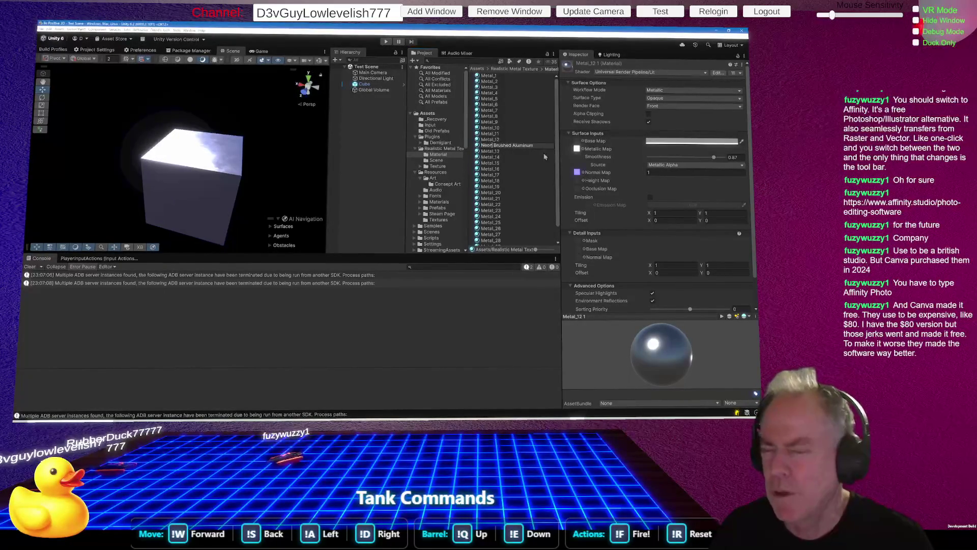
key(Return)
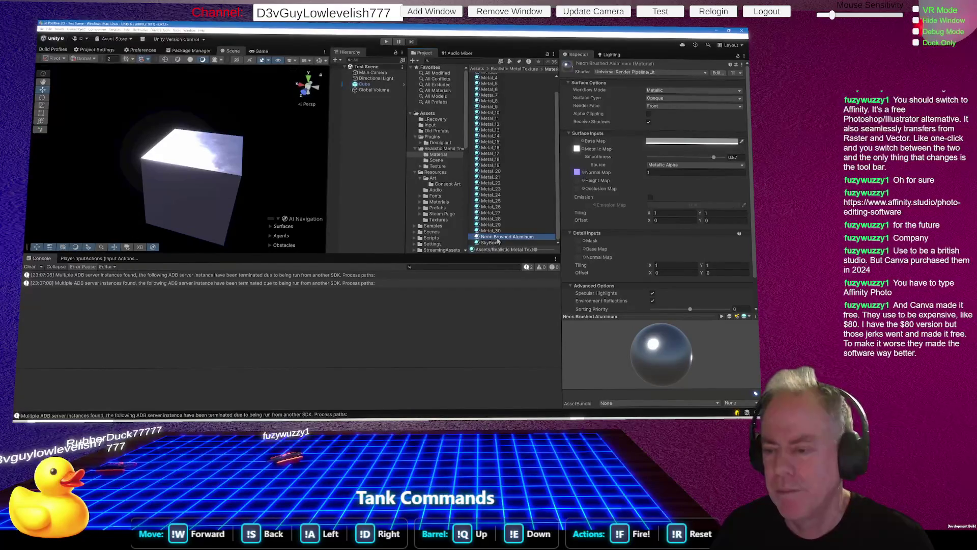
mouse_move(498, 239)
mouse_down()
mouse_move(433, 127)
mouse_move(364, 84)
mouse_up()
scroll(671, 285, down, 3)
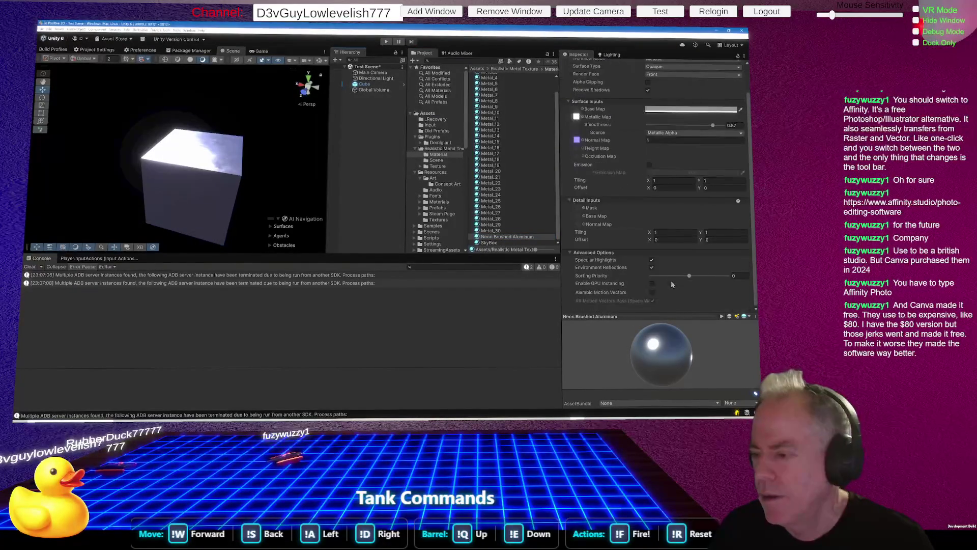
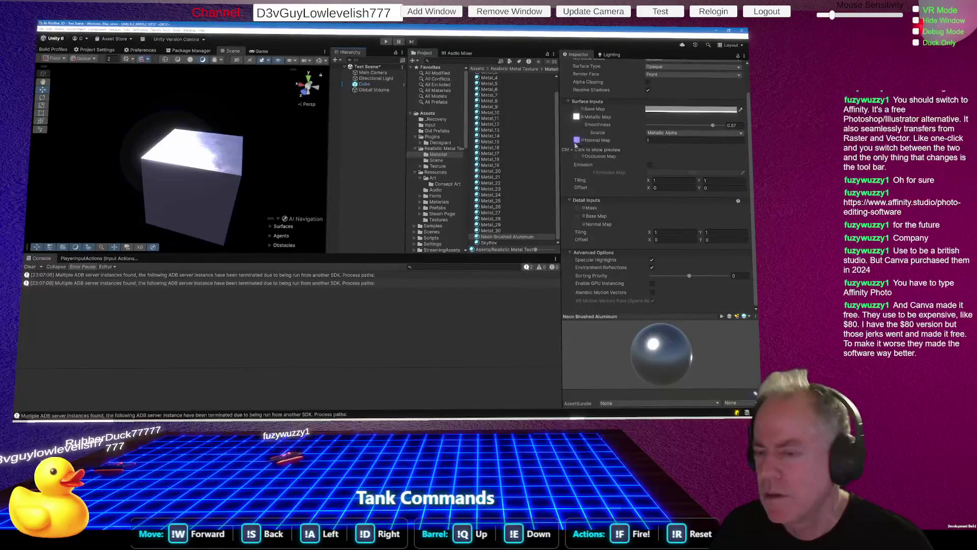
Browse the Texture and Metal_12 folders, frame the cube, then open the Material folder
click(435, 166)
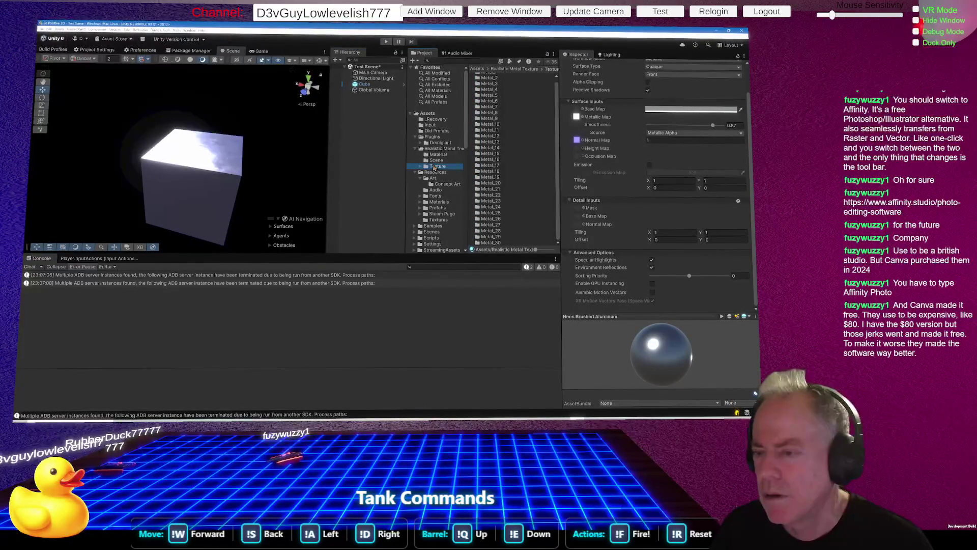
double_click(491, 135)
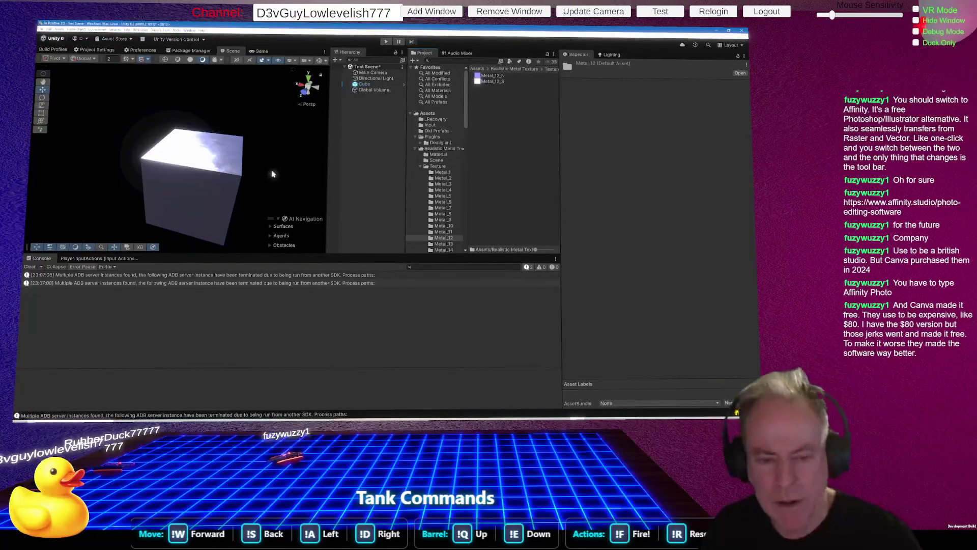
mouse_move(210, 182)
mouse_down()
mouse_move(260, 237)
mouse_move(420, 275)
mouse_up()
key(f)
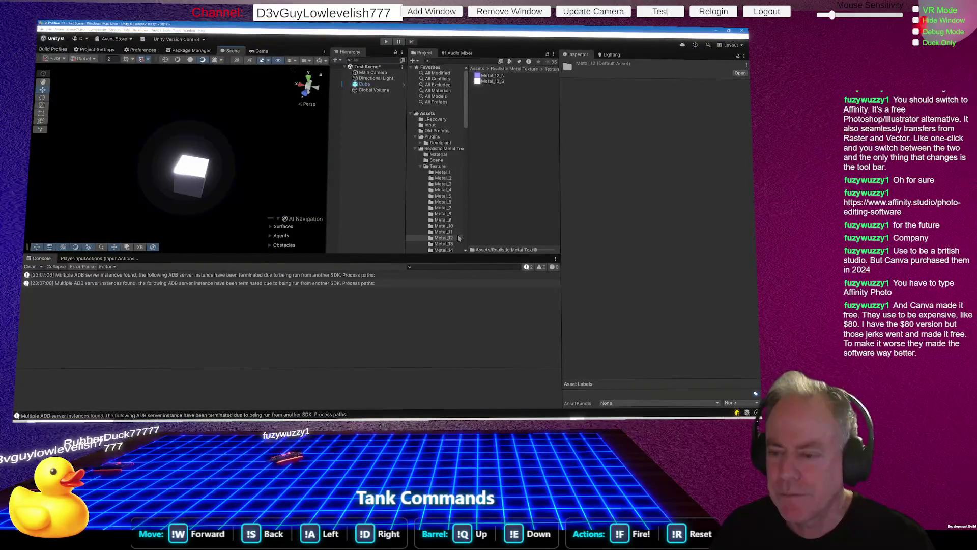
click(445, 154)
scroll(531, 181, down, 2)
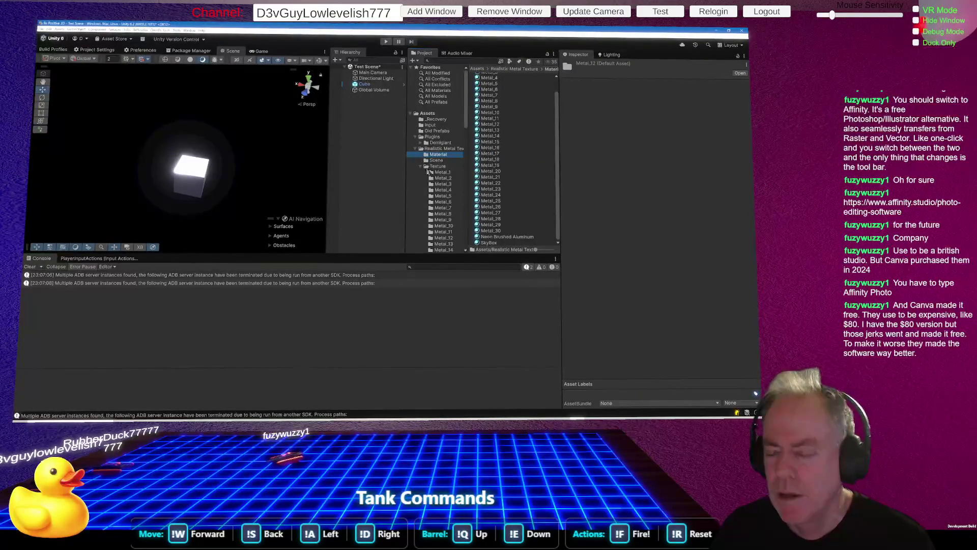
scroll(436, 190, down, 2)
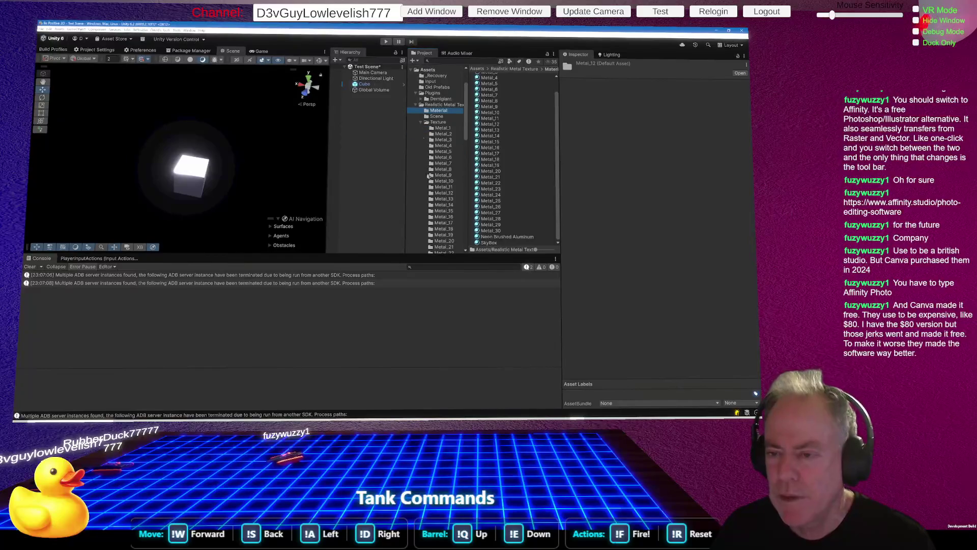
click(419, 123)
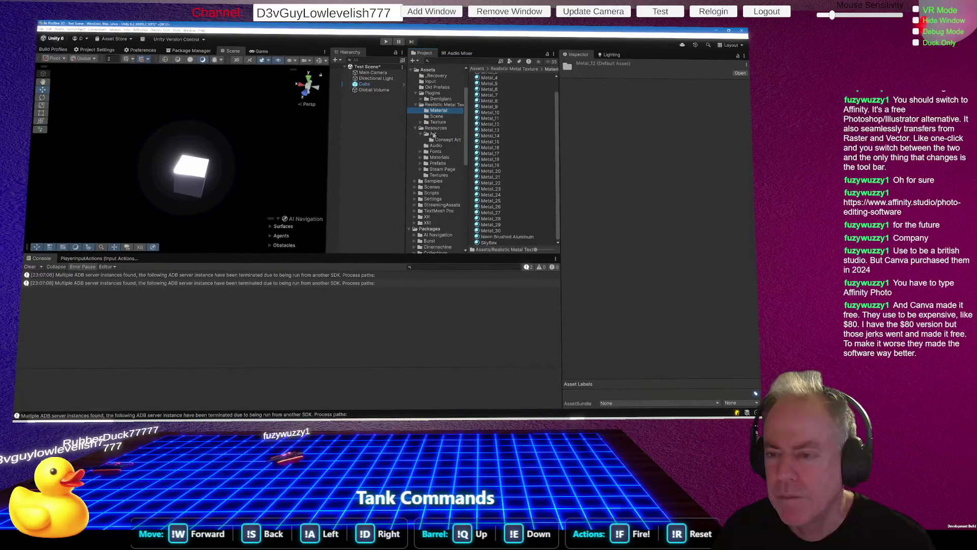
Move Neon Brushed Aluminum into Resources/Materials, select it and switch on Emission
click(511, 237)
drag(511, 239, 441, 157)
click(444, 159)
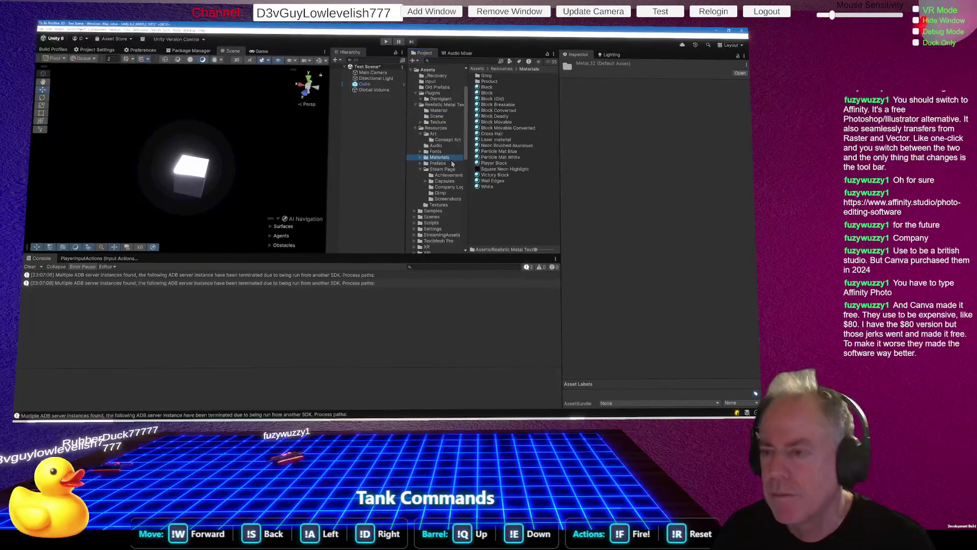
click(506, 146)
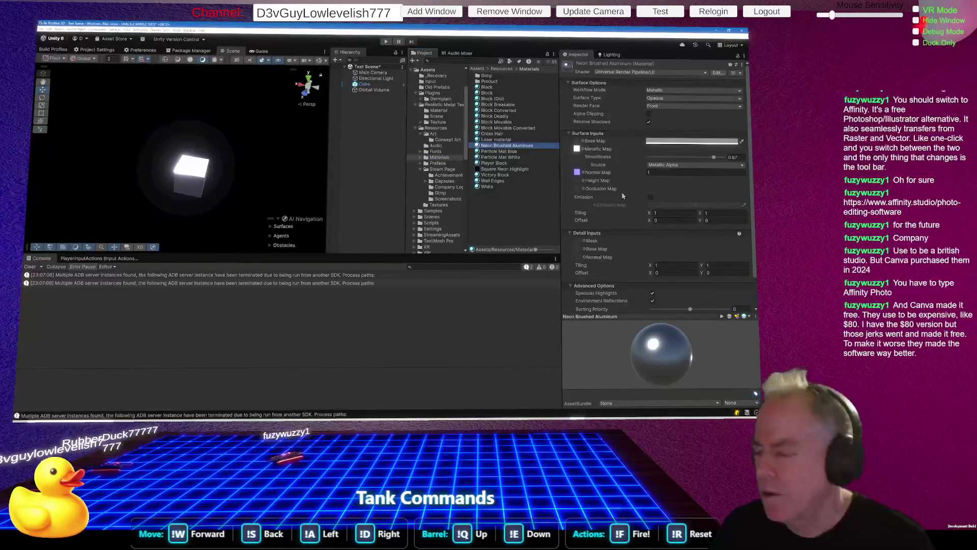
click(649, 196)
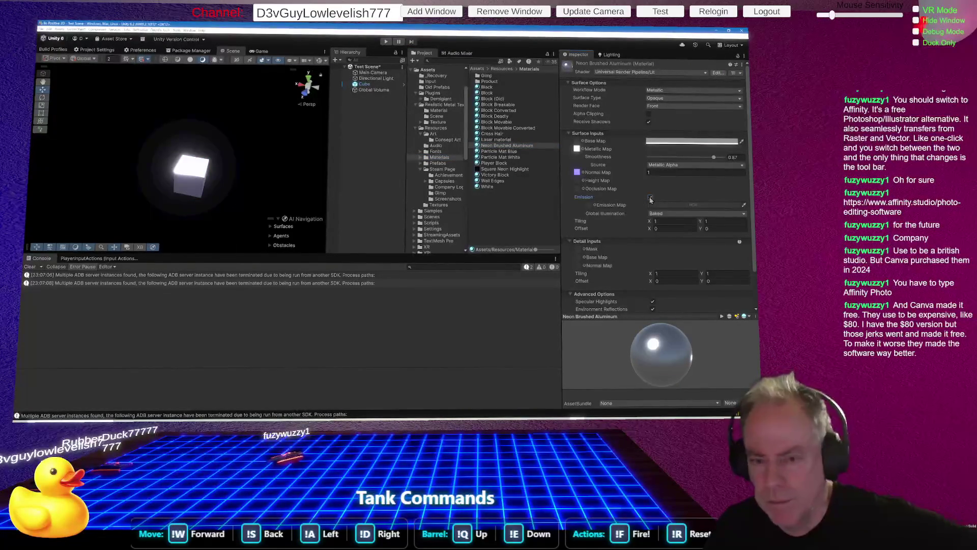
Toggle the material's Emission checkbox, leaving emission on
click(650, 197)
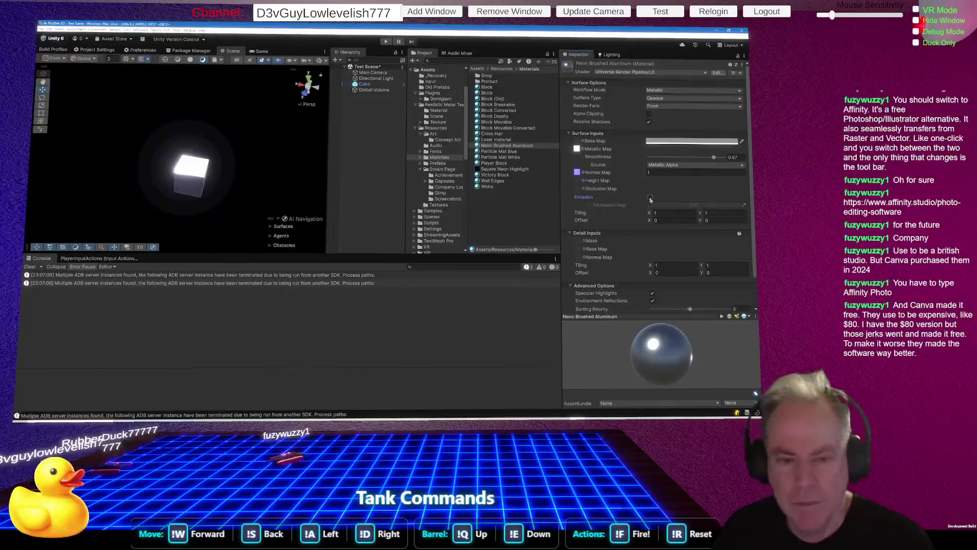
click(650, 197)
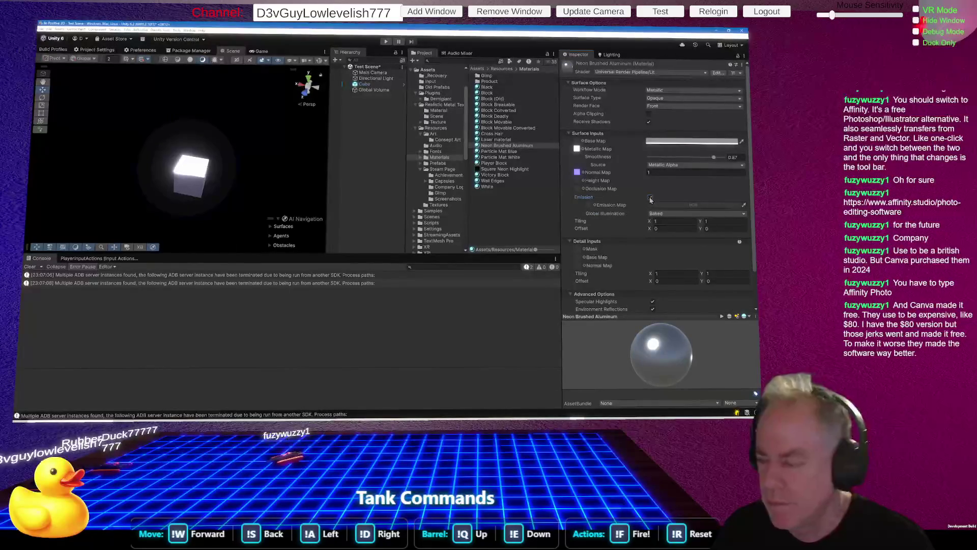
click(693, 205)
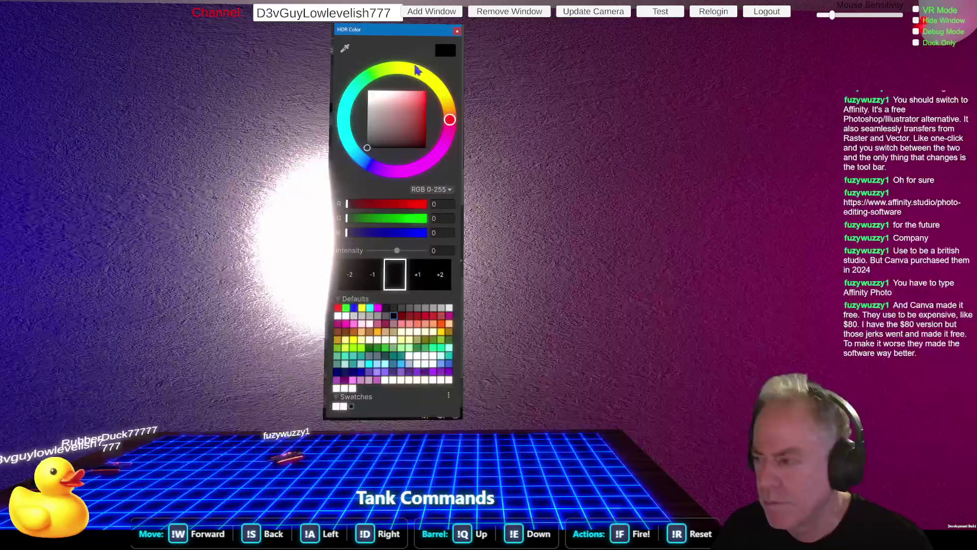
click(457, 31)
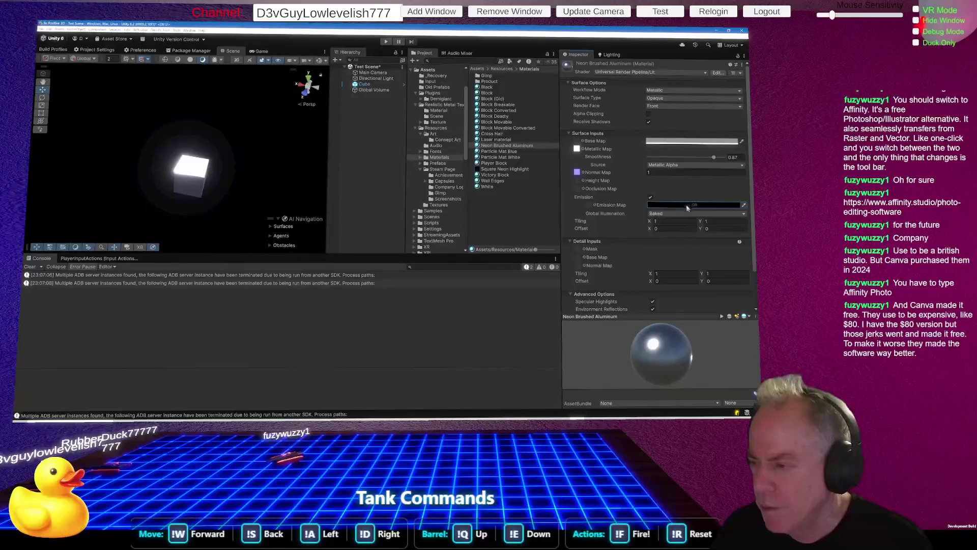
click(649, 198)
click(650, 198)
click(650, 198)
click(649, 198)
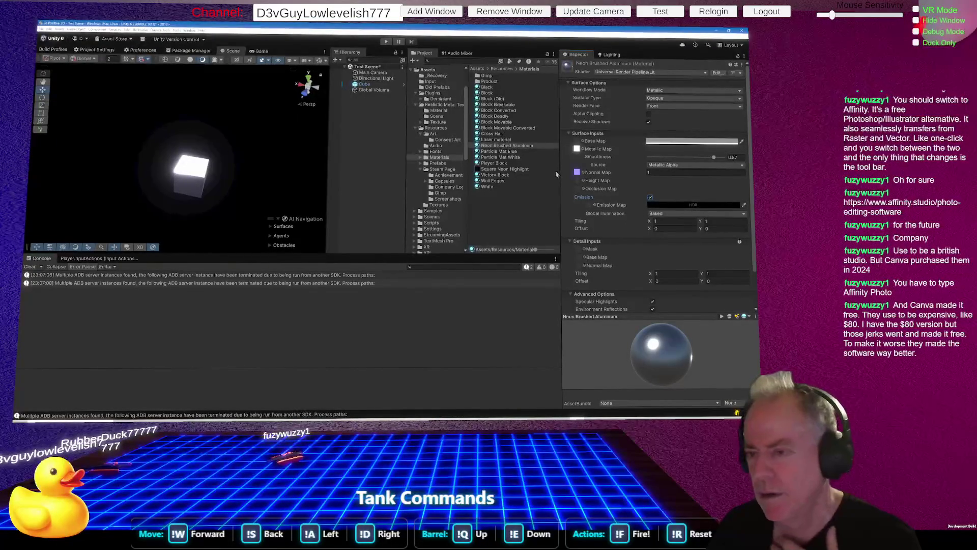
Try assigning the material and then Square Neon Highlight as the emission map, and open the colour picker
click(518, 147)
mouse_move(518, 149)
mouse_down()
mouse_move(590, 194)
mouse_move(593, 209)
mouse_up()
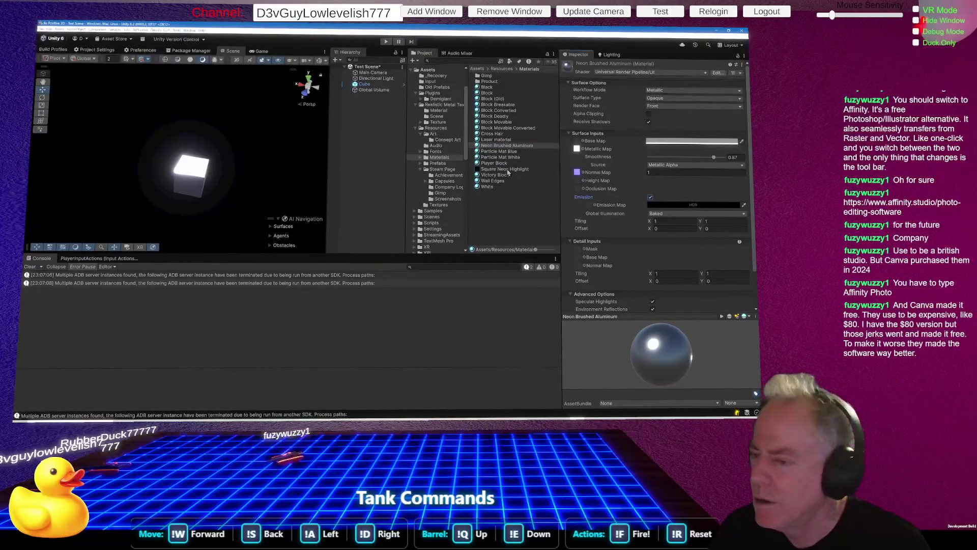
drag(506, 174, 569, 190)
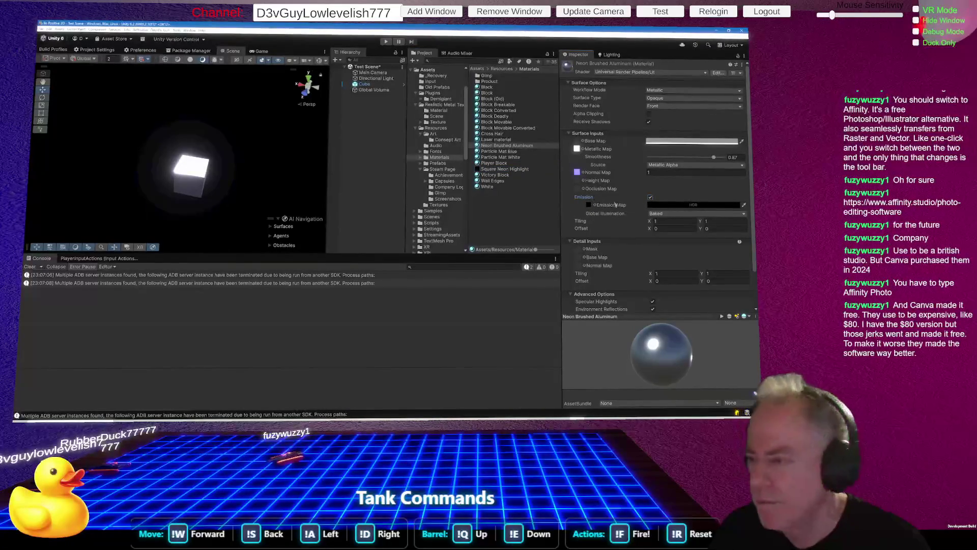
click(661, 204)
Set the emission colour to pure red (R 255) and orbit around the cube
drag(382, 104, 427, 90)
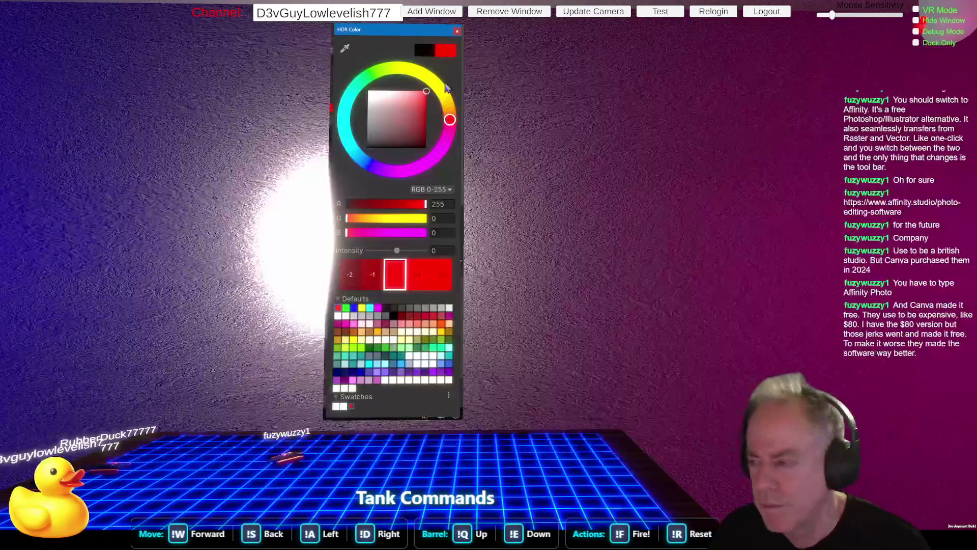
click(218, 213)
mouse_move(218, 213)
mouse_down()
mouse_move(364, 176)
mouse_move(553, 176)
mouse_up()
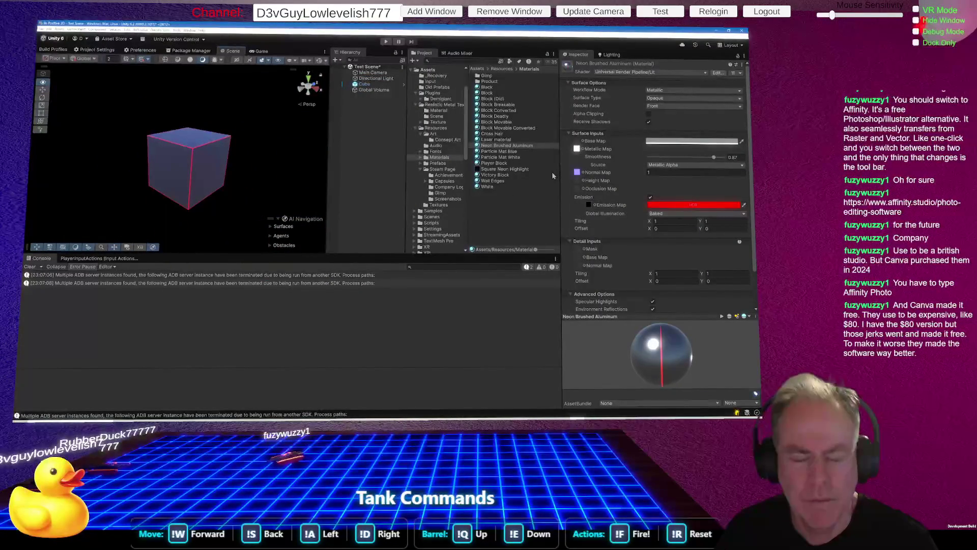
Raise the emission intensity to 3 and view the cube's red-glowing edges
click(707, 204)
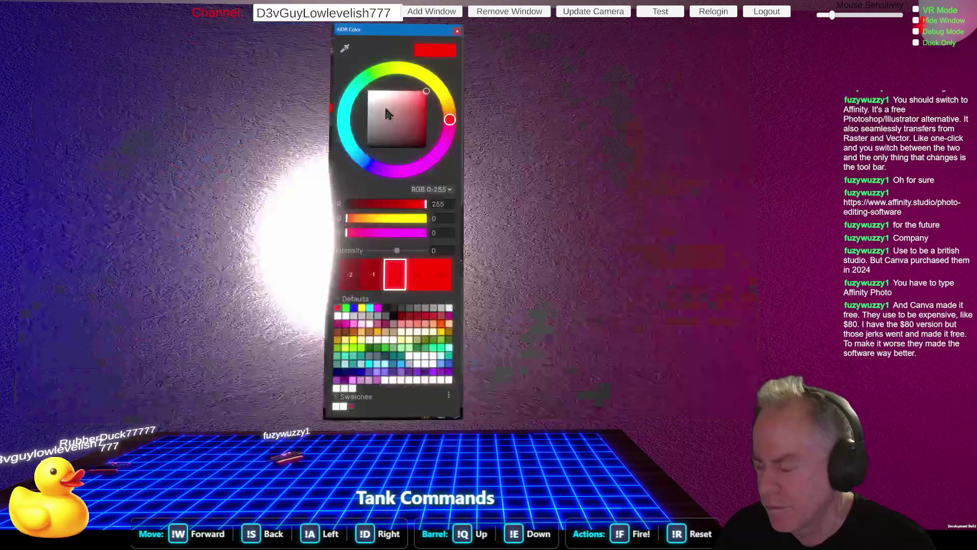
click(417, 276)
click(417, 276)
click(417, 276)
click(248, 192)
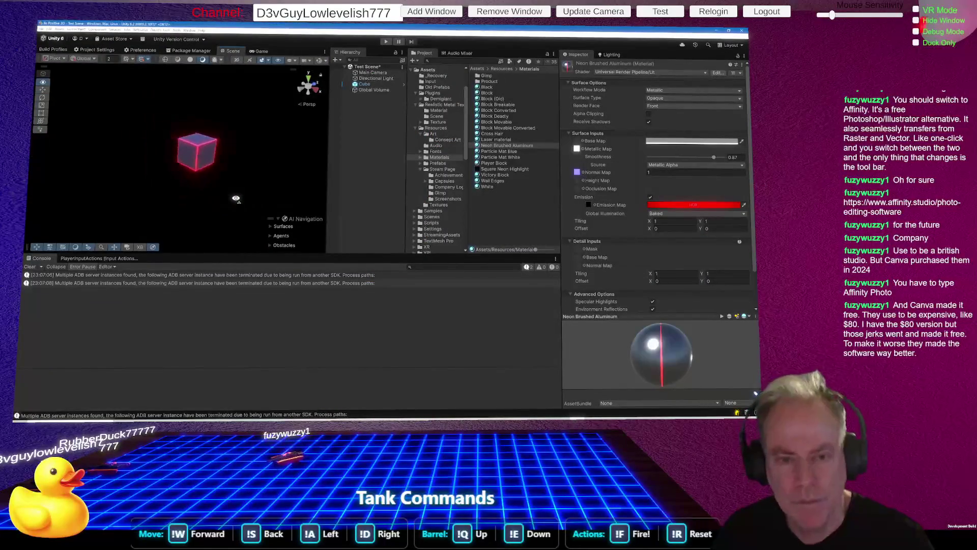
mouse_move(172, 189)
mouse_down()
mouse_move(84, 184)
mouse_move(97, 180)
mouse_up()
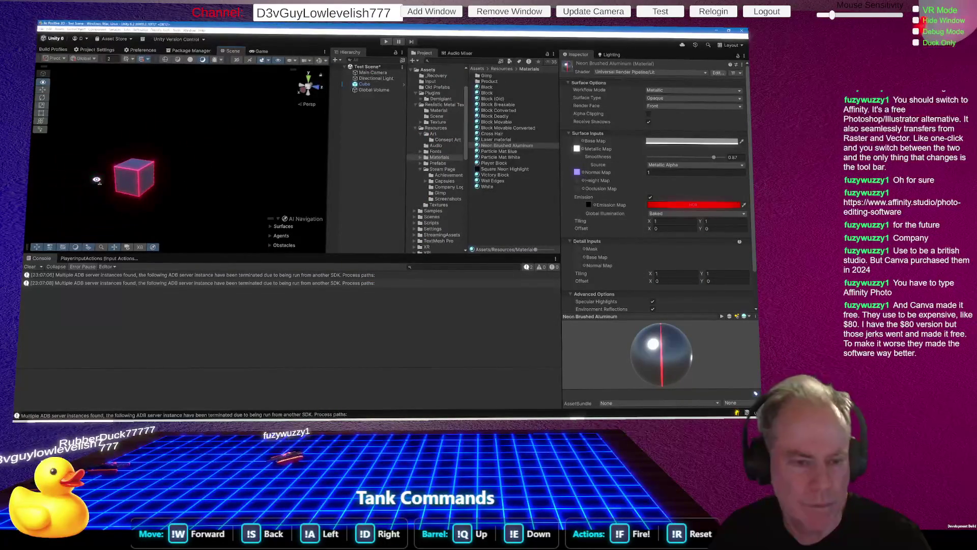
scroll(97, 180, up, 5)
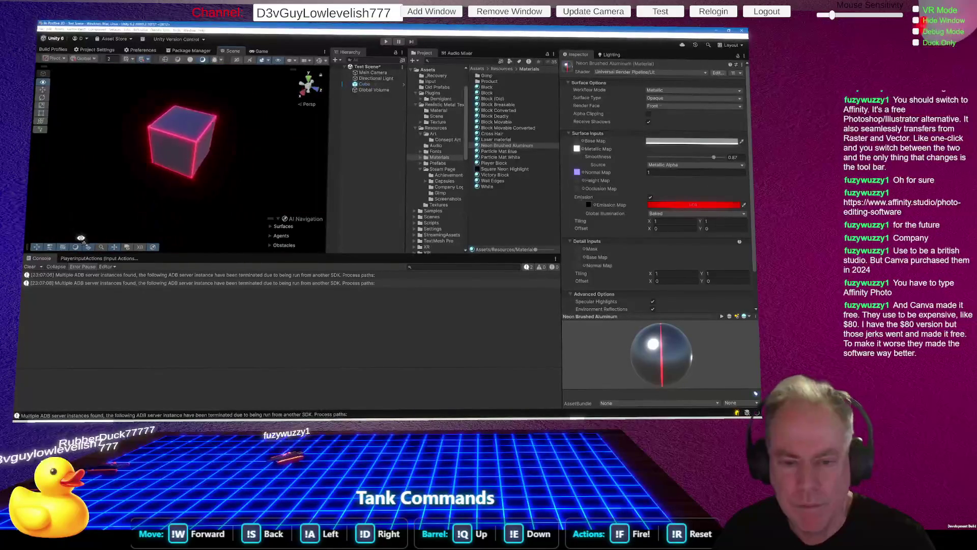
Change the emission colour to blue-purple (R 5, G 0, B 191)
drag(69, 206, 82, 228)
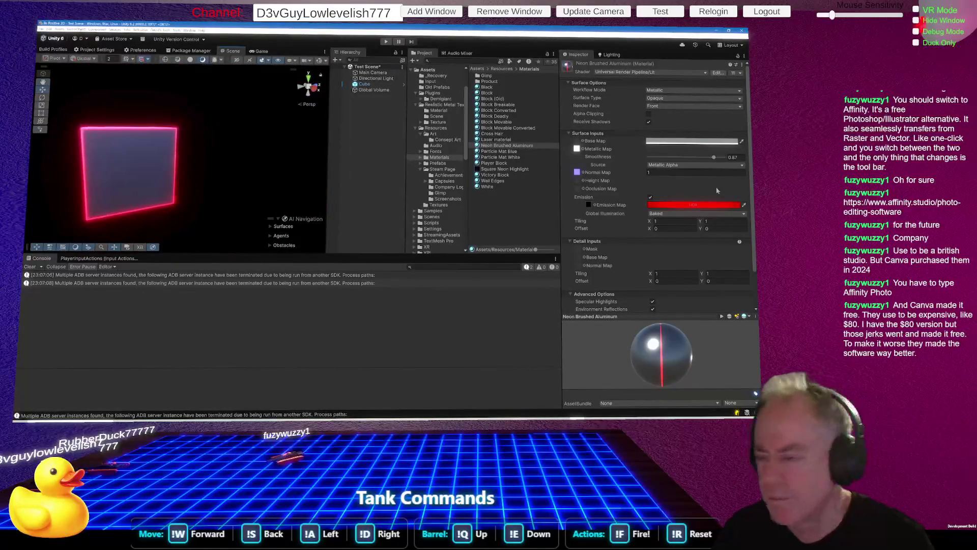
click(713, 205)
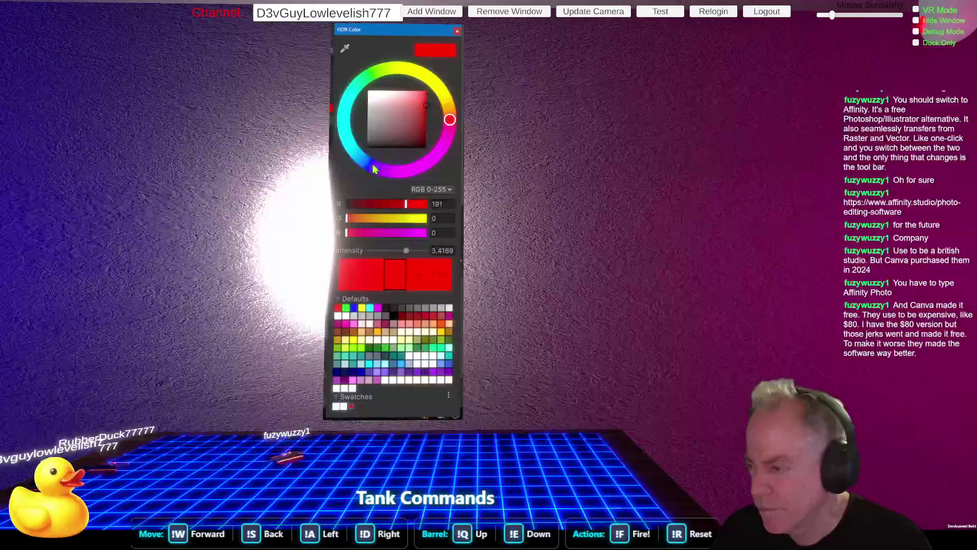
click(371, 167)
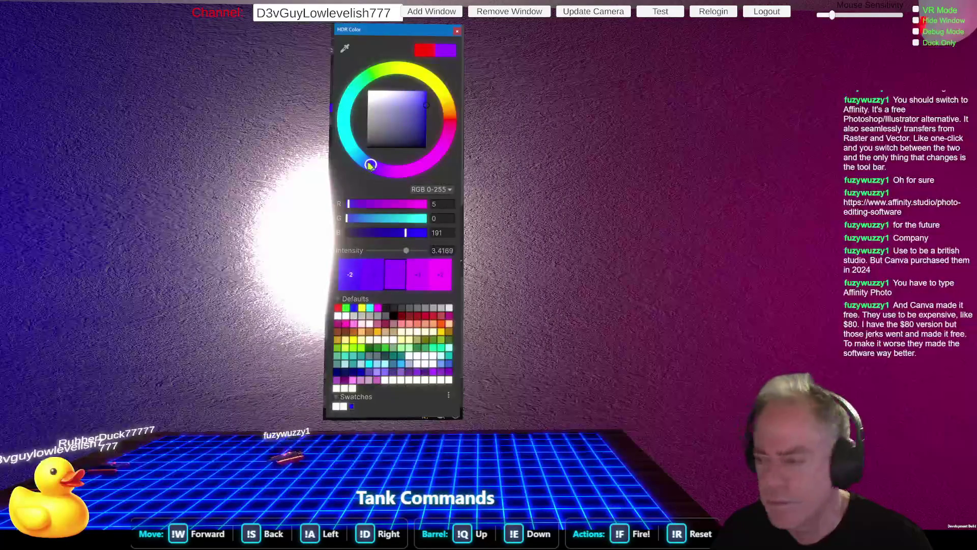
Frame the cube and orbit to look down on its purple glow
mouse_move(305, 170)
mouse_down()
mouse_move(314, 174)
mouse_move(282, 179)
mouse_up()
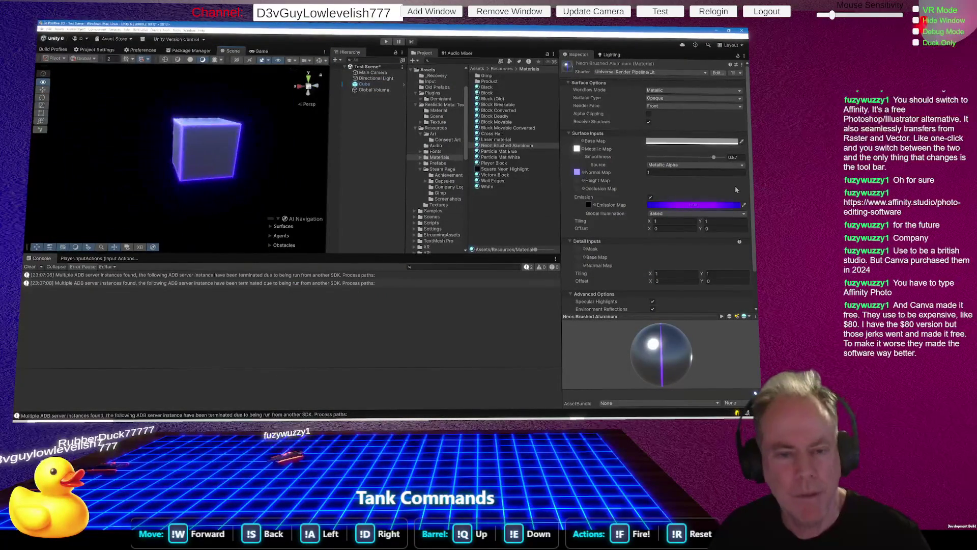
key(f)
mouse_move(71, 224)
mouse_down()
mouse_move(51, 221)
mouse_move(87, 226)
mouse_up()
scroll(88, 225, up, 2)
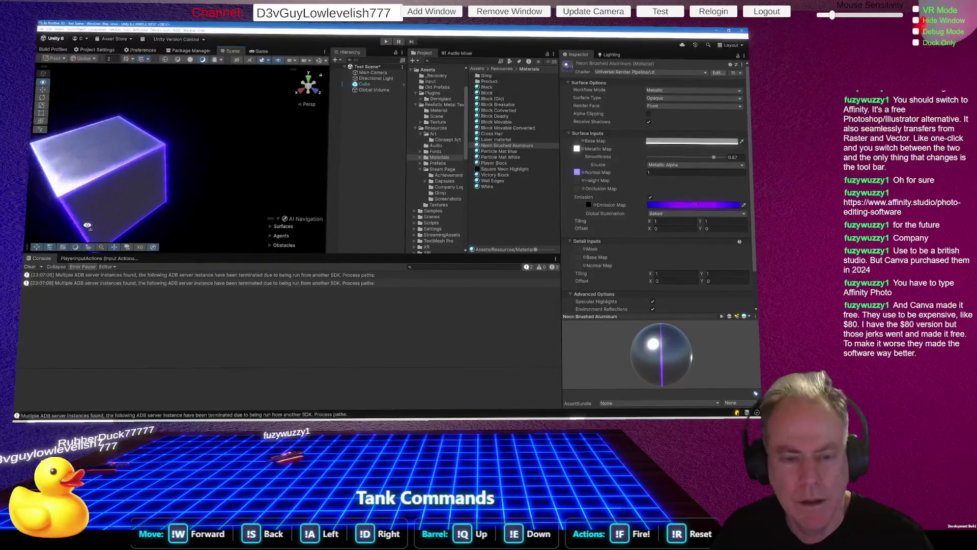
scroll(87, 226, up, 2)
mouse_move(88, 225)
mouse_down()
mouse_move(212, 212)
mouse_move(218, 180)
mouse_move(270, 179)
mouse_up()
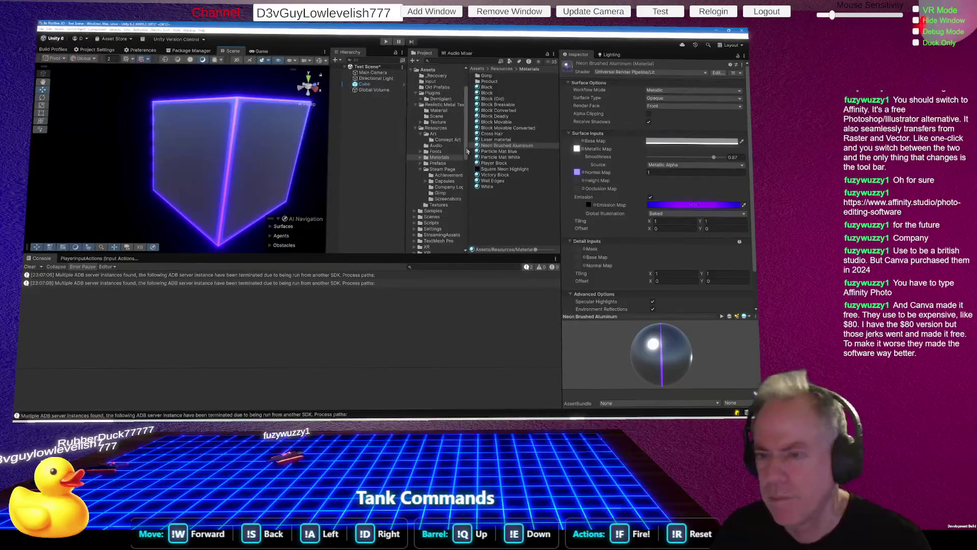
click(375, 90)
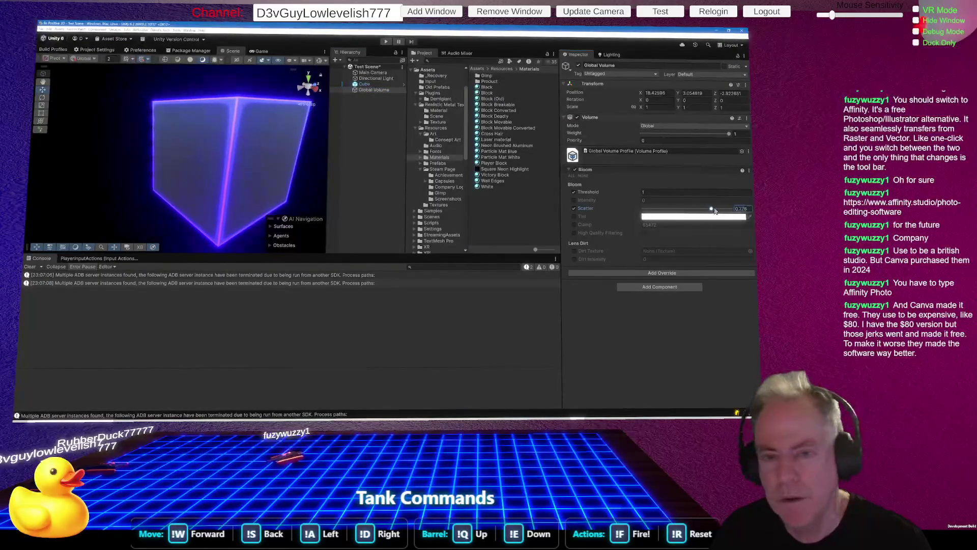
Drag Bloom Scatter down to 0.844 and orbit to check the cube's softer purple glow
drag(729, 211, 717, 208)
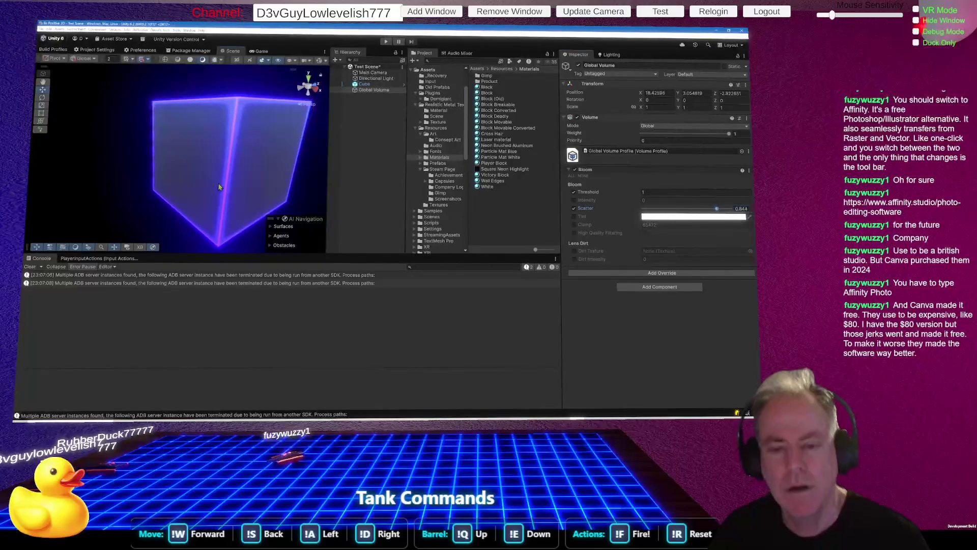
scroll(219, 187, down, 5)
drag(216, 193, 75, 193)
scroll(75, 193, up, 8)
scroll(144, 184, down, 5)
mouse_move(146, 170)
mouse_down()
mouse_move(116, 172)
mouse_move(102, 191)
mouse_up()
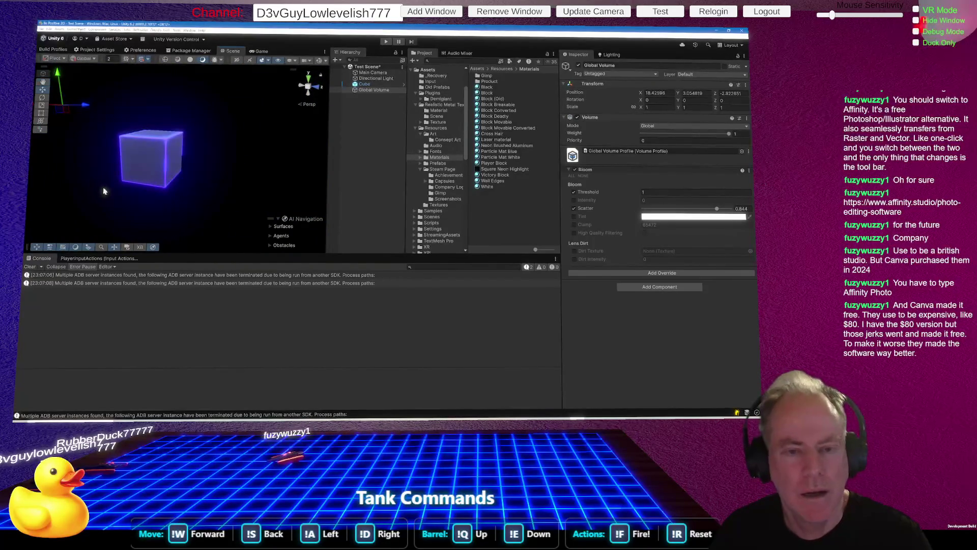
Switch to GIMP and select the Pencil tool
key(alt+Tab)
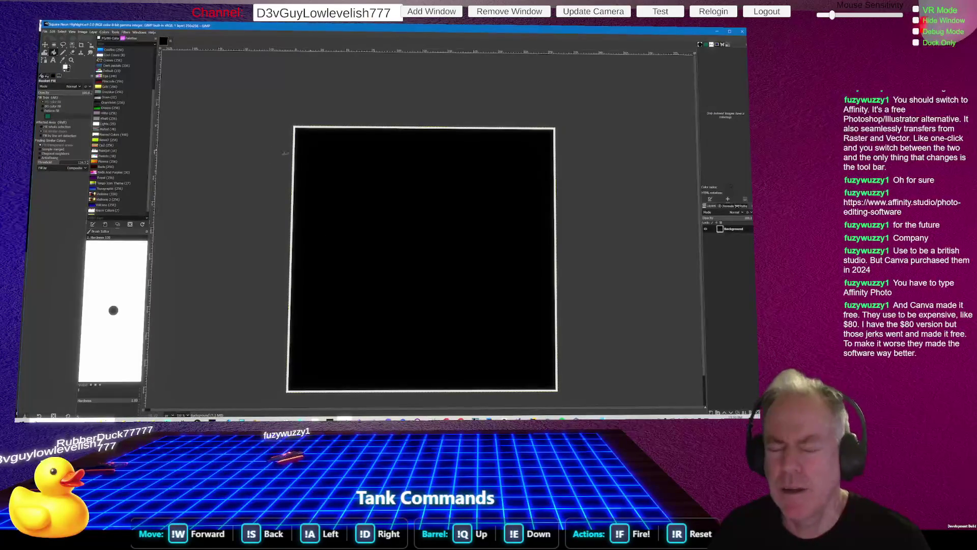
ctrl+scroll(306, 111, up, 3)
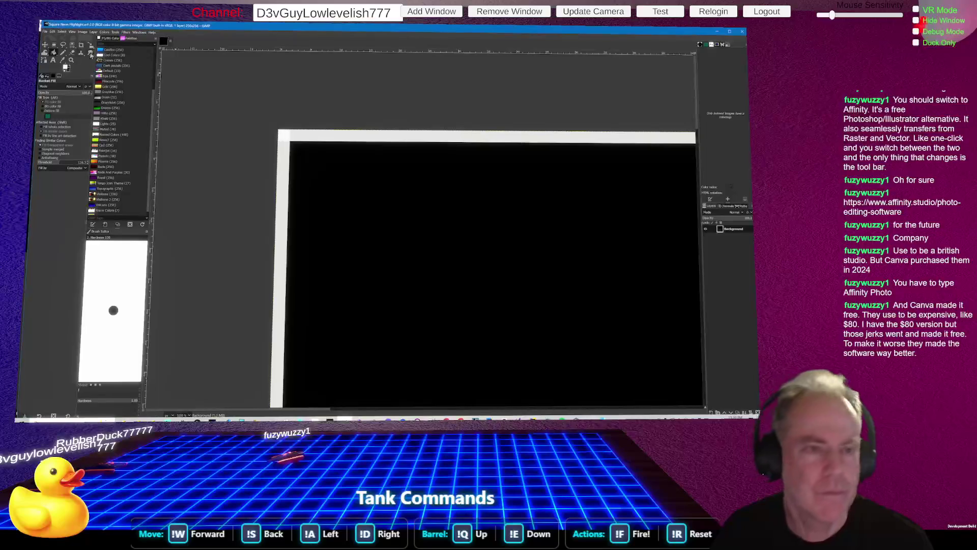
click(63, 53)
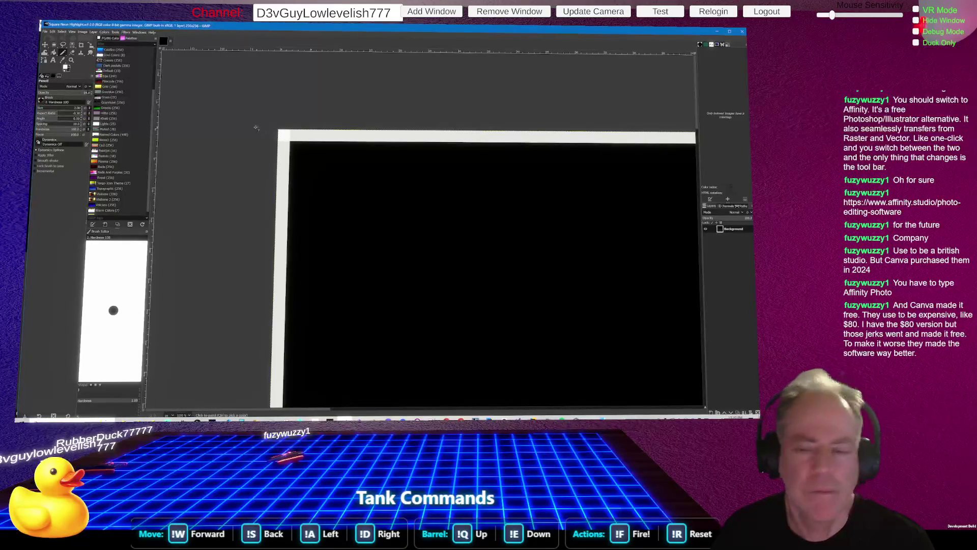
ctrl+scroll(300, 186, down, 5)
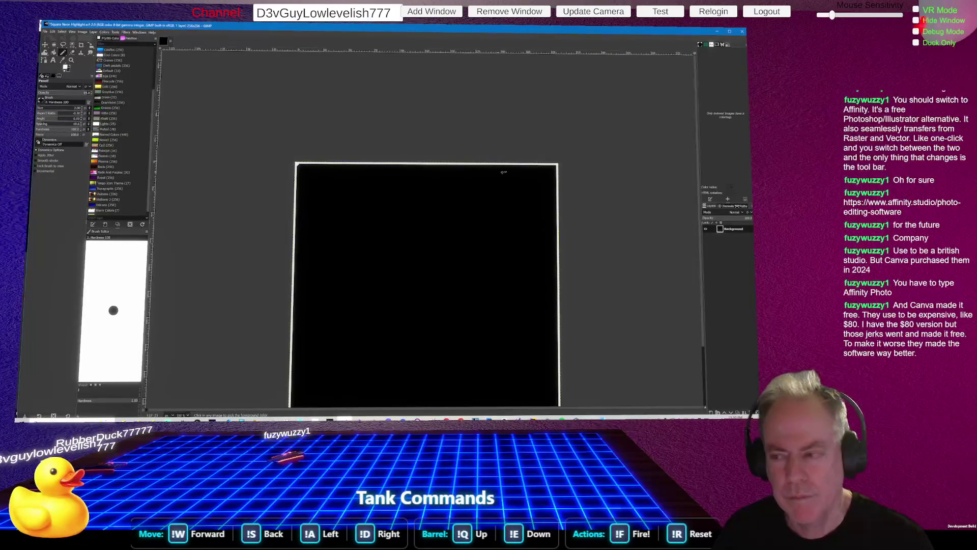
ctrl+scroll(493, 175, up, 3)
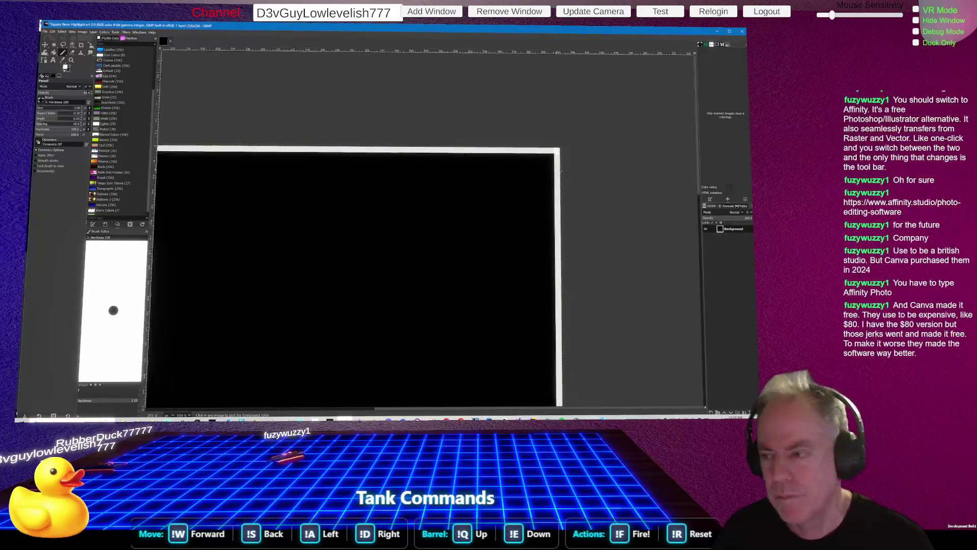
Draw thick straight white lines along the square's top, right and left edges
shift+click(556, 149)
ctrl+scroll(556, 147, down, 5)
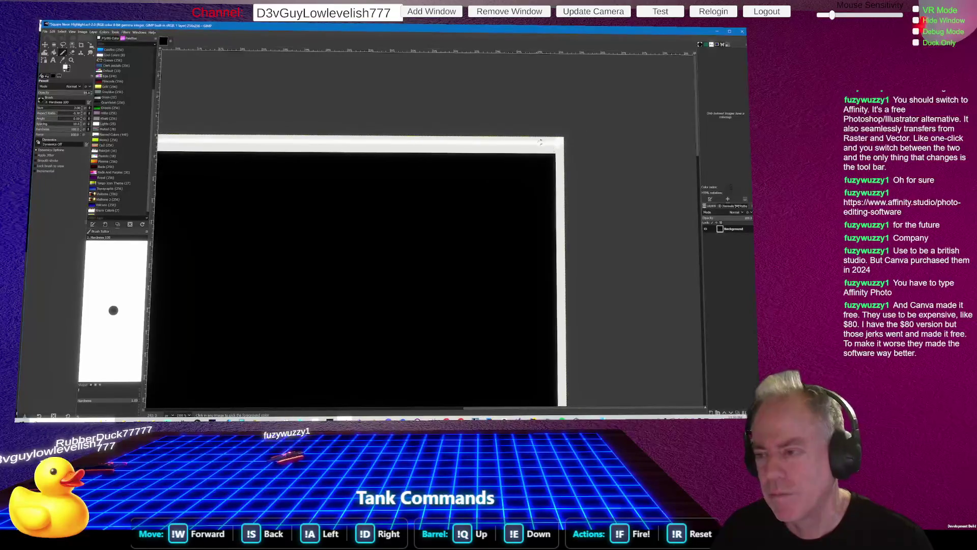
ctrl+scroll(486, 262, up, 5)
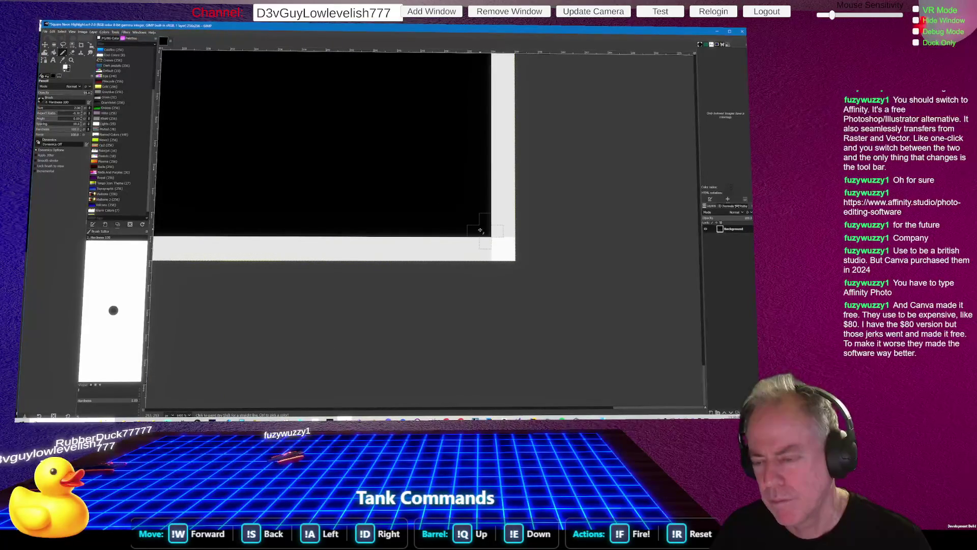
shift+click(482, 231)
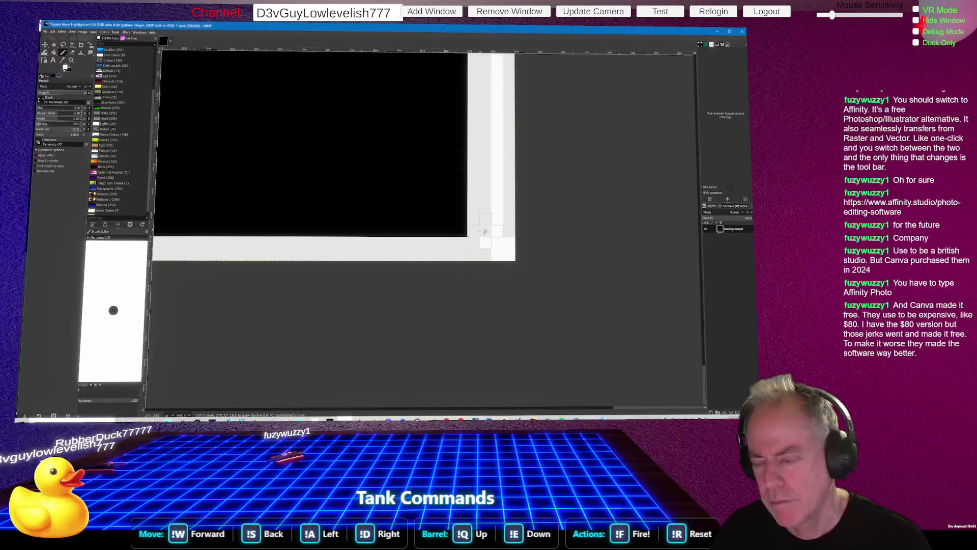
ctrl+scroll(491, 229, down, 5)
ctrl+scroll(245, 204, up, 5)
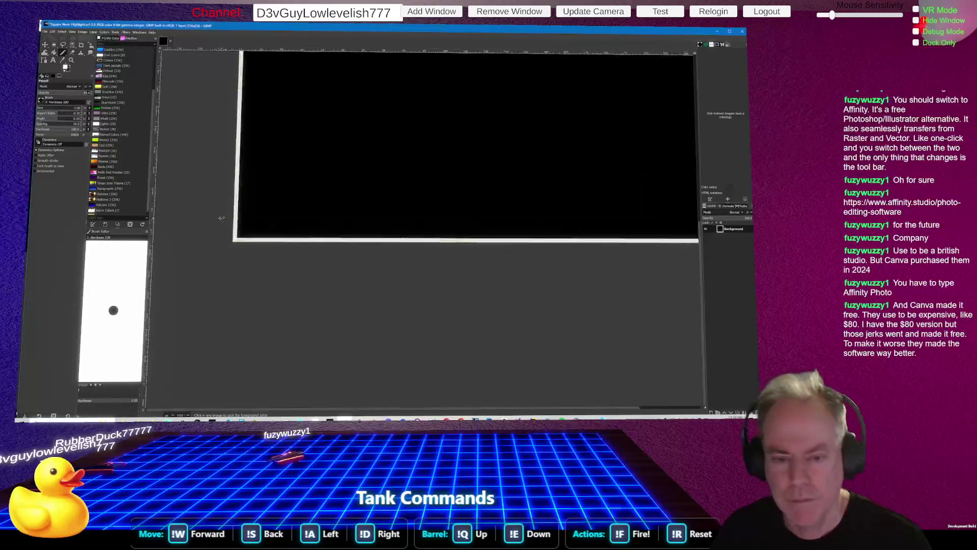
ctrl+scroll(365, 178, down, 5)
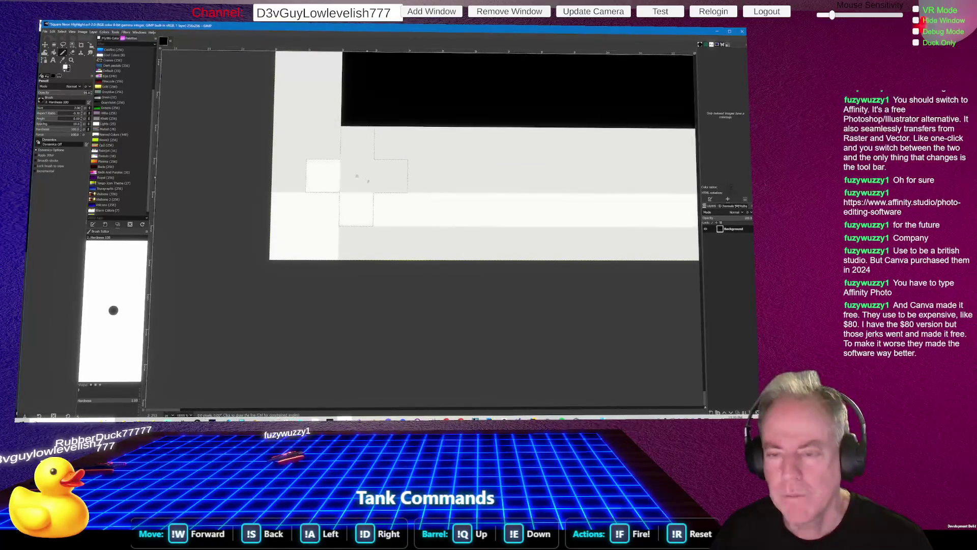
ctrl+scroll(361, 166, up, 5)
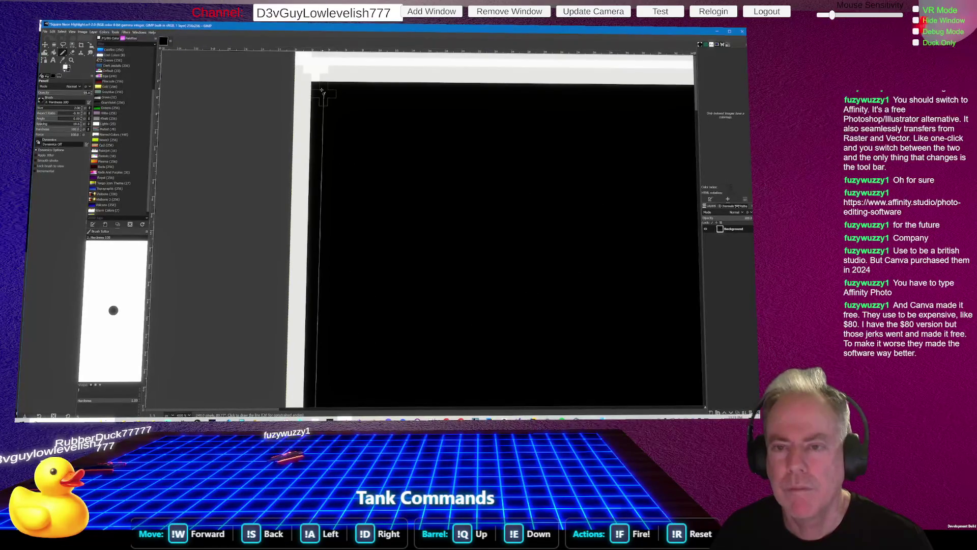
shift+click(315, 87)
Save the image and export it as Square Neon Highlight.png
key(ctrl+s)
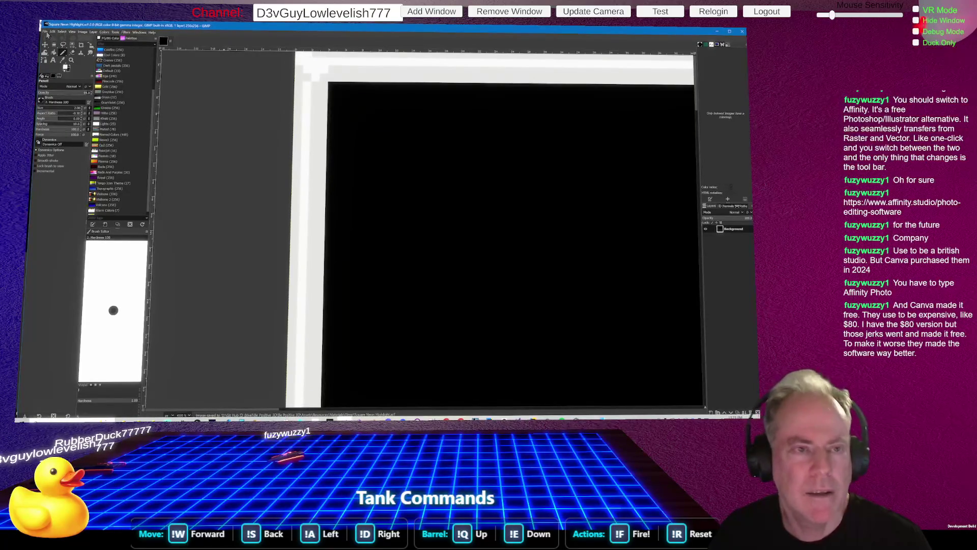
click(46, 32)
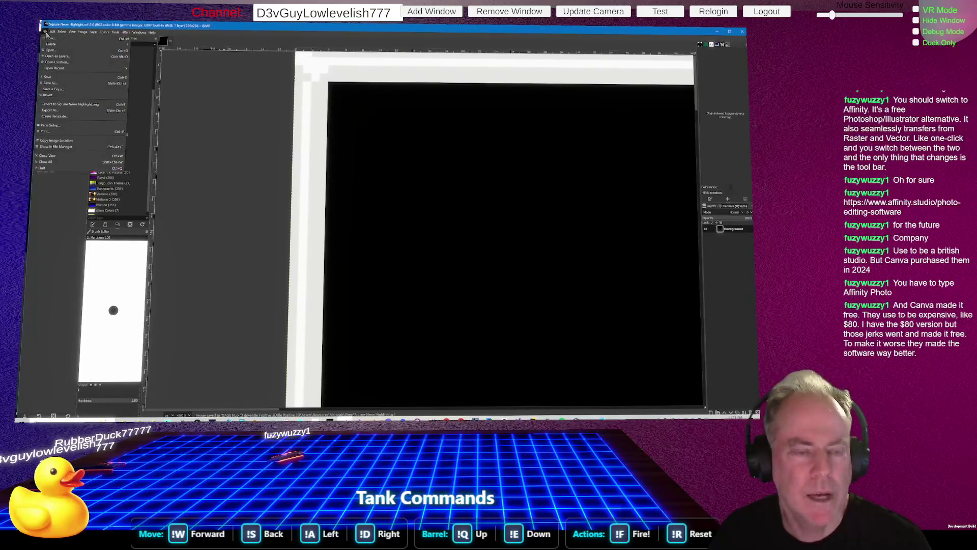
click(67, 104)
key(alt+Tab)
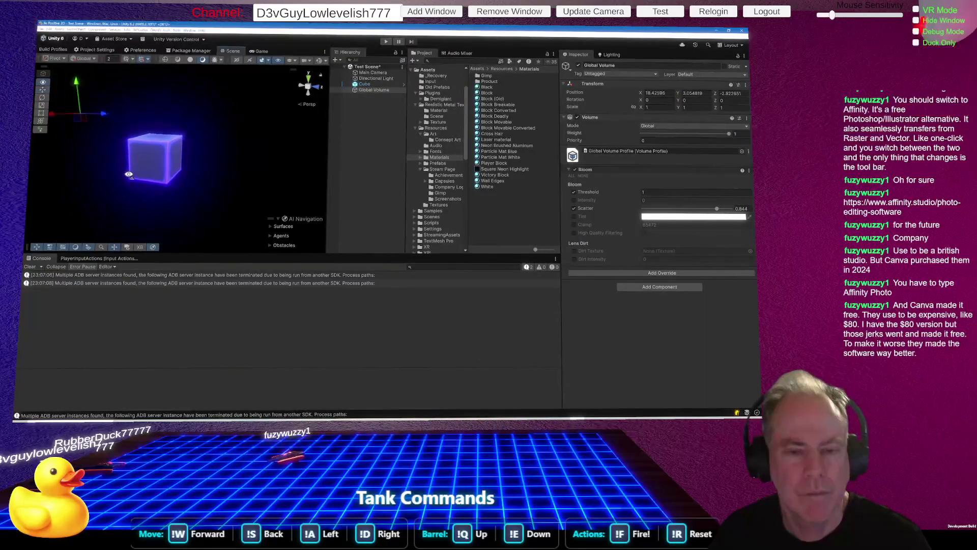
Orbit closer to the purple cube, view it from above, then select Directional Light
mouse_move(146, 184)
mouse_down()
mouse_move(147, 171)
mouse_move(141, 177)
mouse_move(156, 190)
mouse_up()
scroll(147, 171, up, 10)
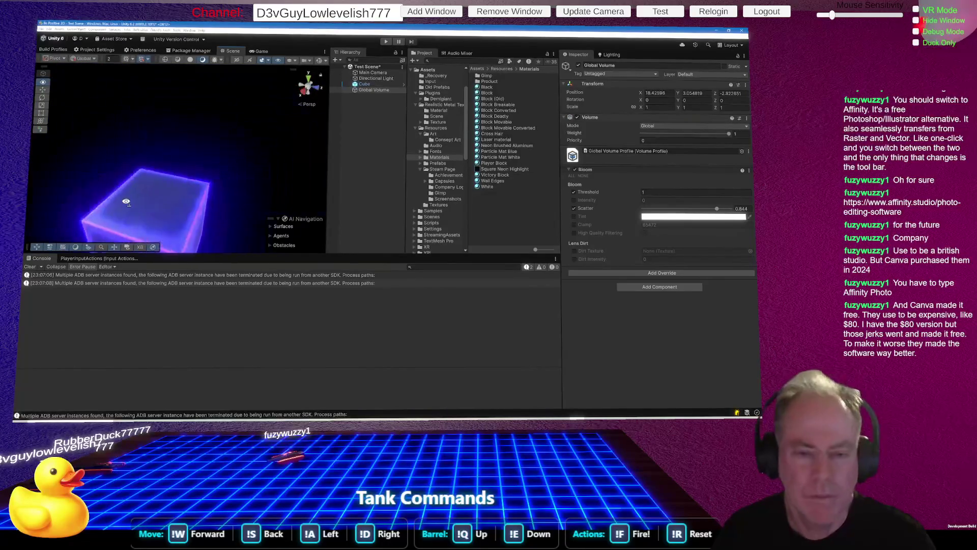
drag(197, 155, 303, 224)
scroll(304, 222, up, 5)
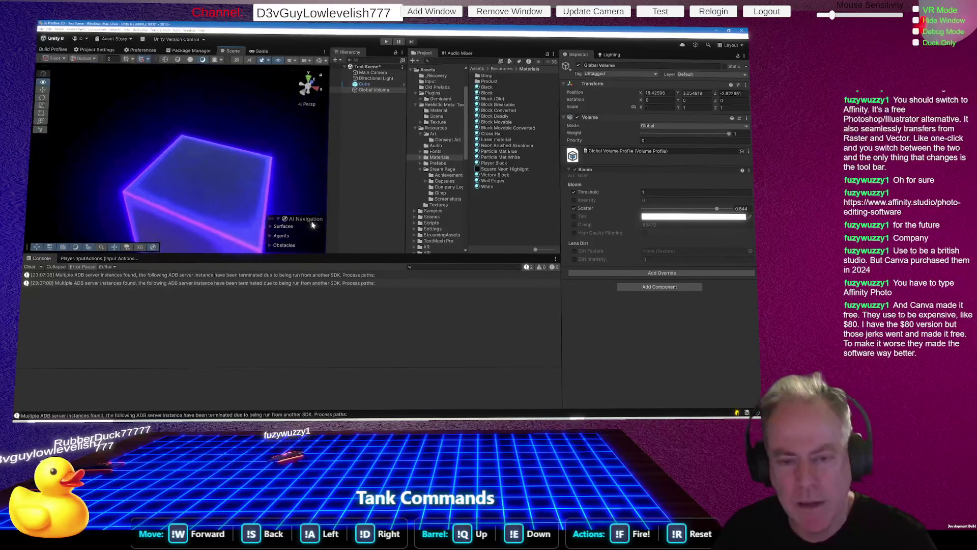
mouse_move(322, 214)
mouse_down()
mouse_move(344, 206)
mouse_move(273, 258)
mouse_move(706, 252)
mouse_up()
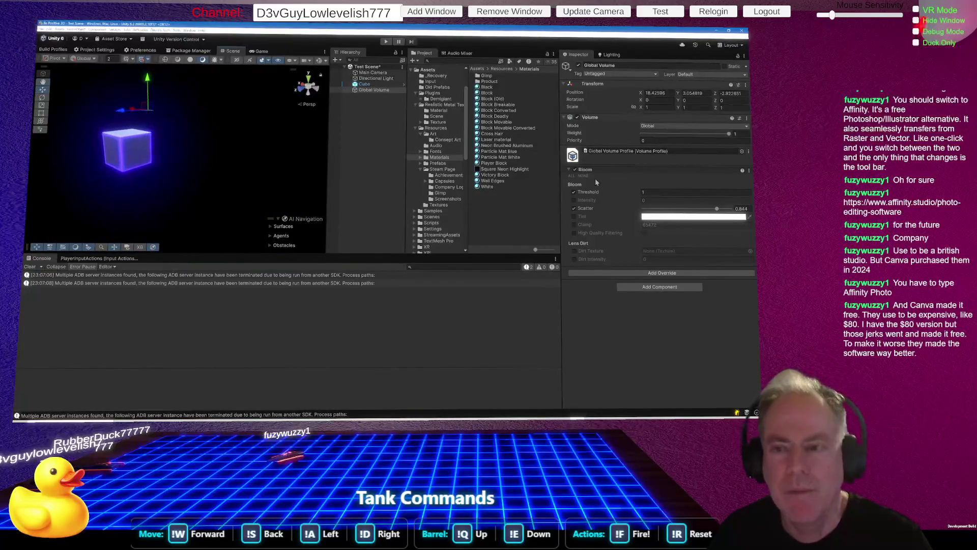
click(371, 80)
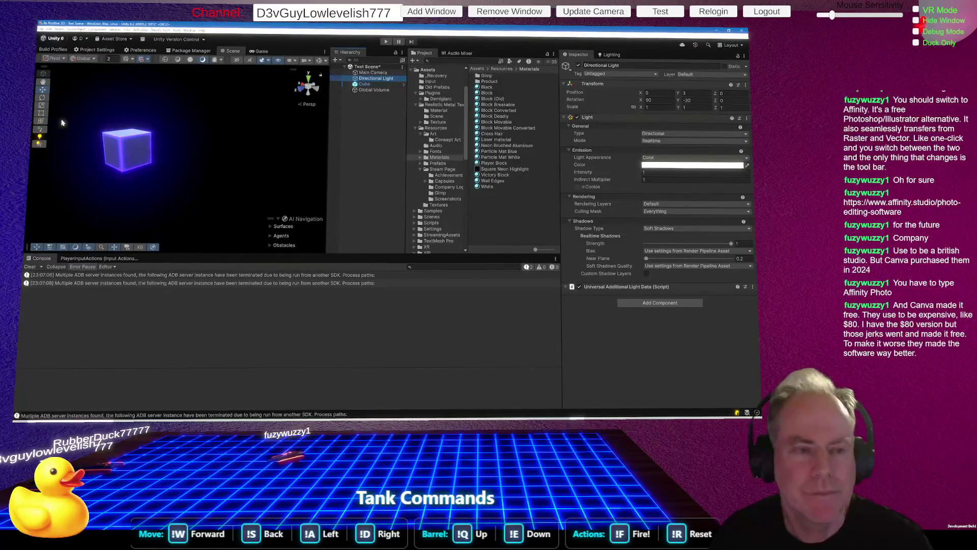
Frame the directional light and slide it along X to position 14
drag(127, 147, 97, 148)
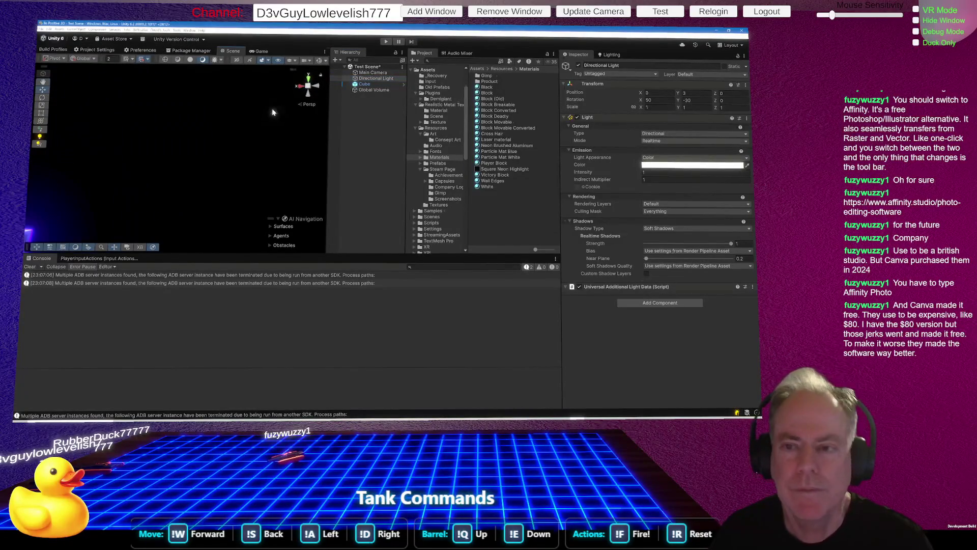
double_click(374, 78)
mouse_move(183, 164)
mouse_down()
mouse_move(96, 168)
mouse_move(81, 192)
mouse_move(96, 209)
mouse_move(131, 197)
mouse_move(76, 224)
mouse_move(51, 223)
mouse_move(66, 212)
mouse_move(111, 212)
mouse_up()
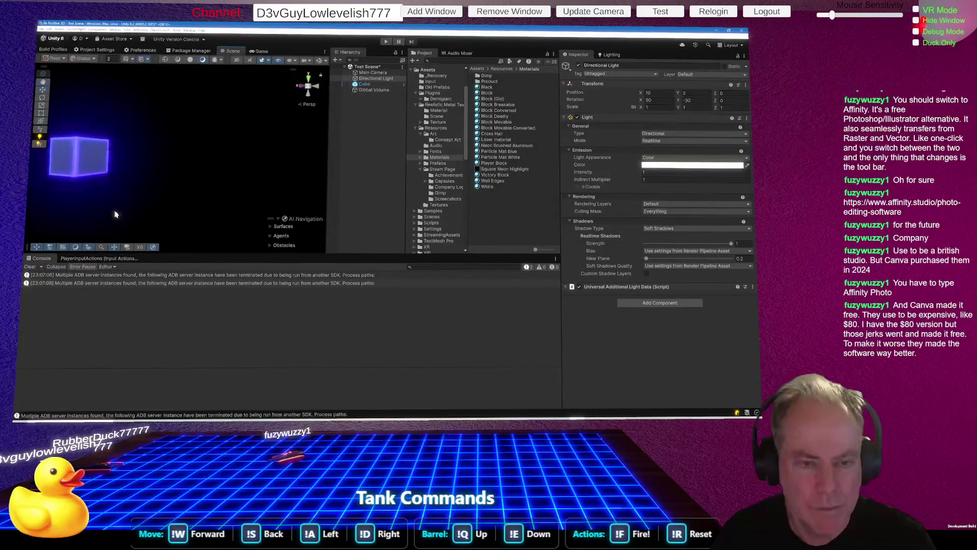
double_click(370, 83)
drag(235, 169, 114, 174)
drag(185, 96, 170, 162)
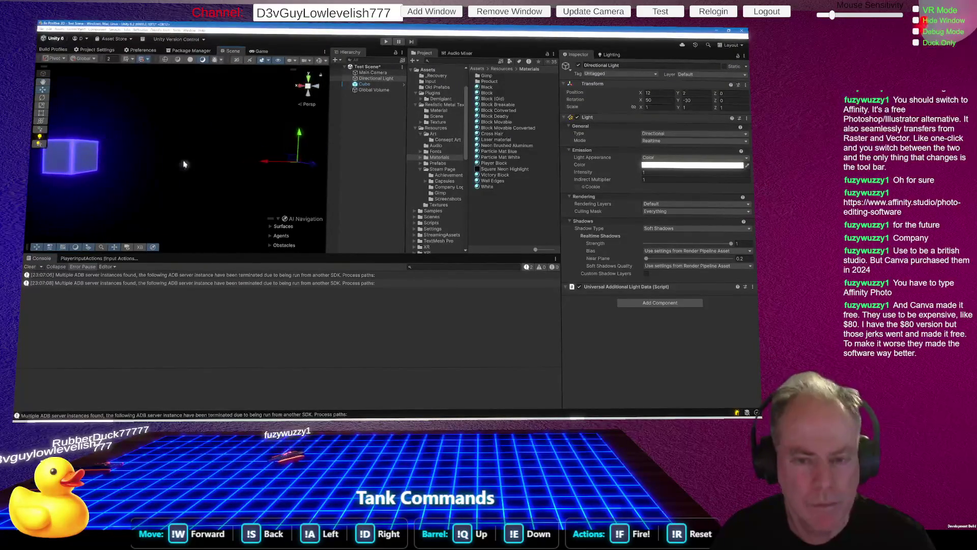
mouse_move(280, 162)
mouse_down()
mouse_move(168, 157)
mouse_move(131, 207)
mouse_up()
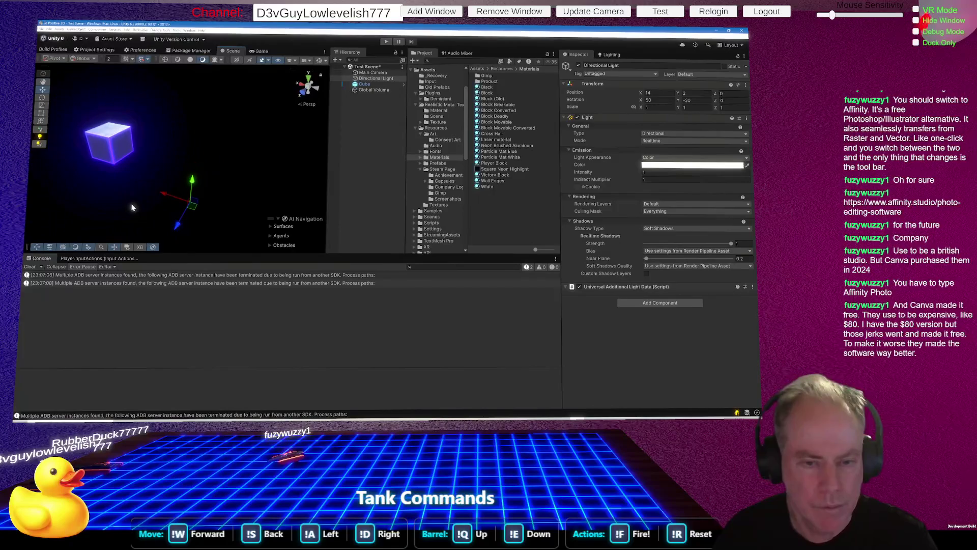
Rotate the directional light to roughly -6, -146, -131 to relight the cube
click(42, 97)
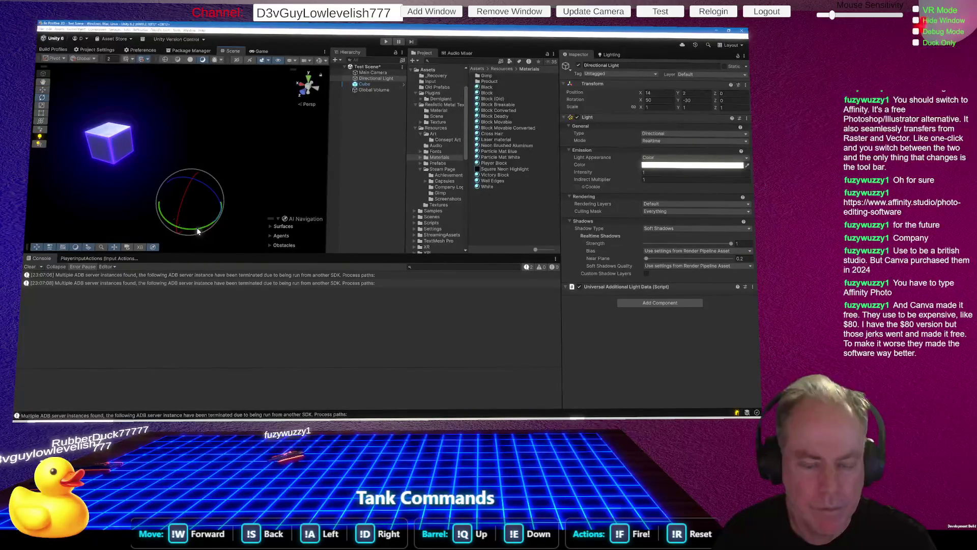
drag(199, 231, 227, 223)
drag(197, 182, 158, 206)
mouse_move(227, 160)
mouse_down()
mouse_move(266, 163)
mouse_move(279, 153)
mouse_move(286, 141)
mouse_move(264, 107)
mouse_move(171, 132)
mouse_move(322, 138)
mouse_move(278, 110)
mouse_move(245, 106)
mouse_move(244, 114)
mouse_up()
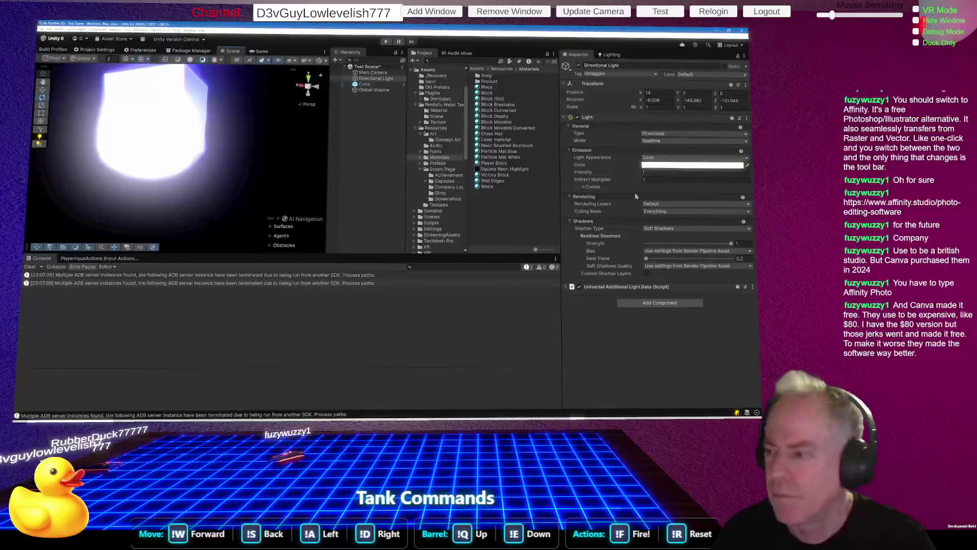
Darken the light colour to warm grey 6D6A63 and orbit to check the purple cube
click(692, 165)
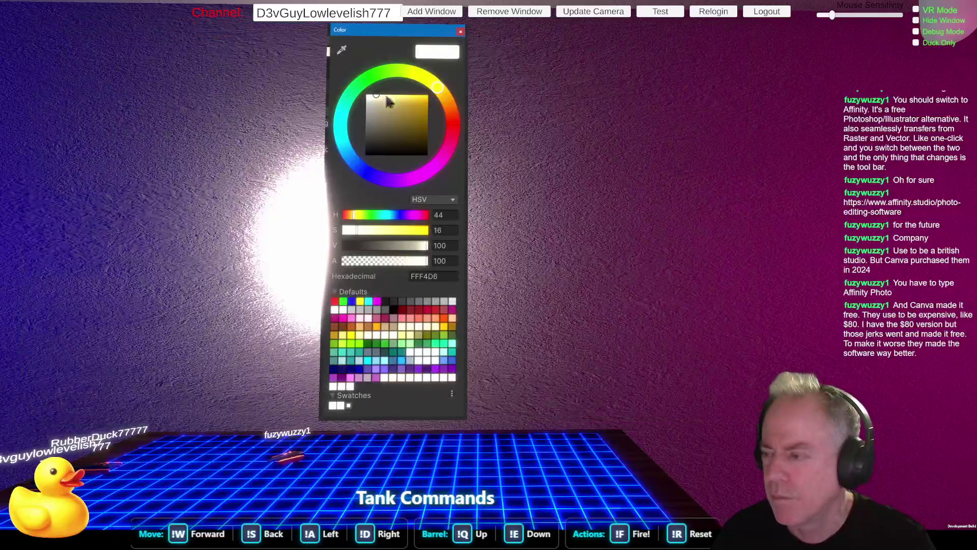
click(373, 121)
drag(372, 122, 372, 132)
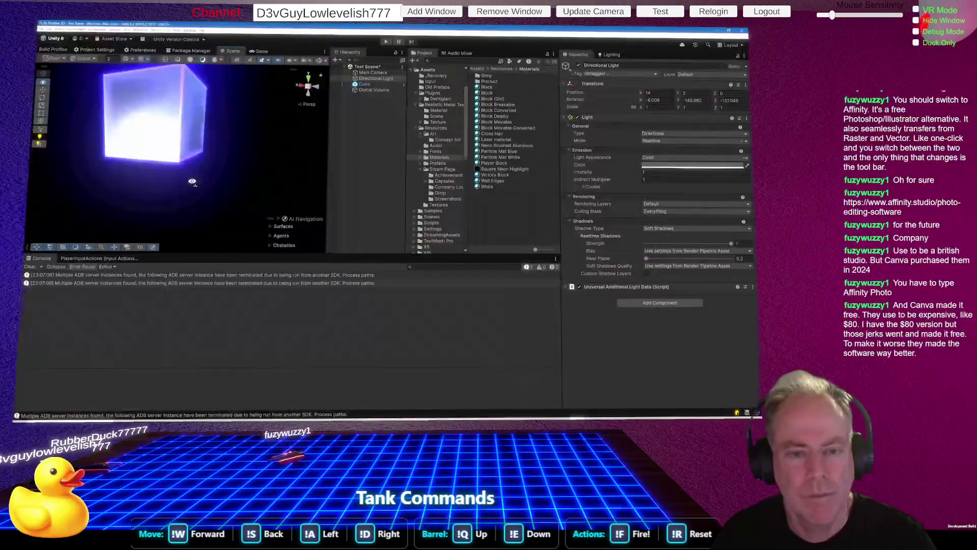
mouse_move(209, 168)
mouse_down()
mouse_move(189, 228)
mouse_move(228, 227)
mouse_up()
scroll(240, 208, up, 5)
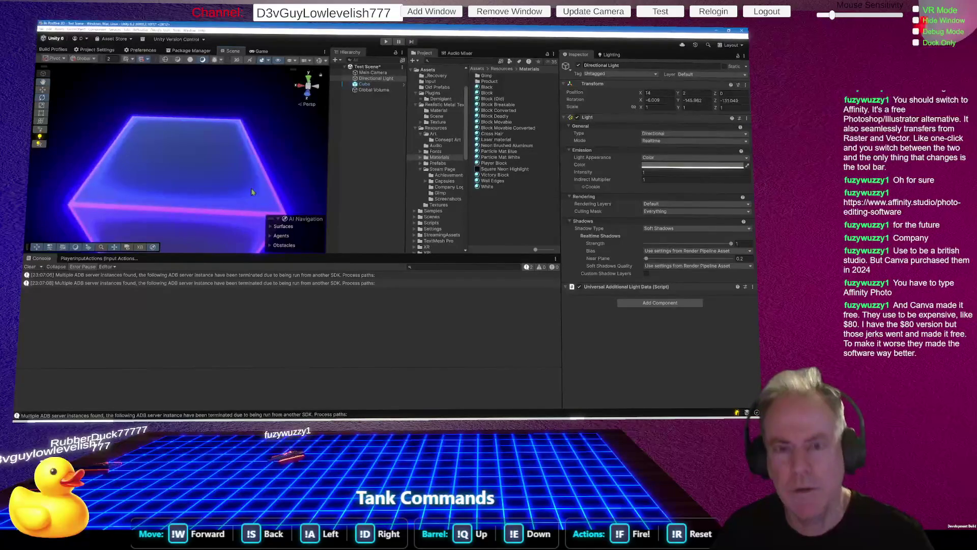
Lower the Global Volume bloom Scatter from 0.589 to about 0.36
click(374, 91)
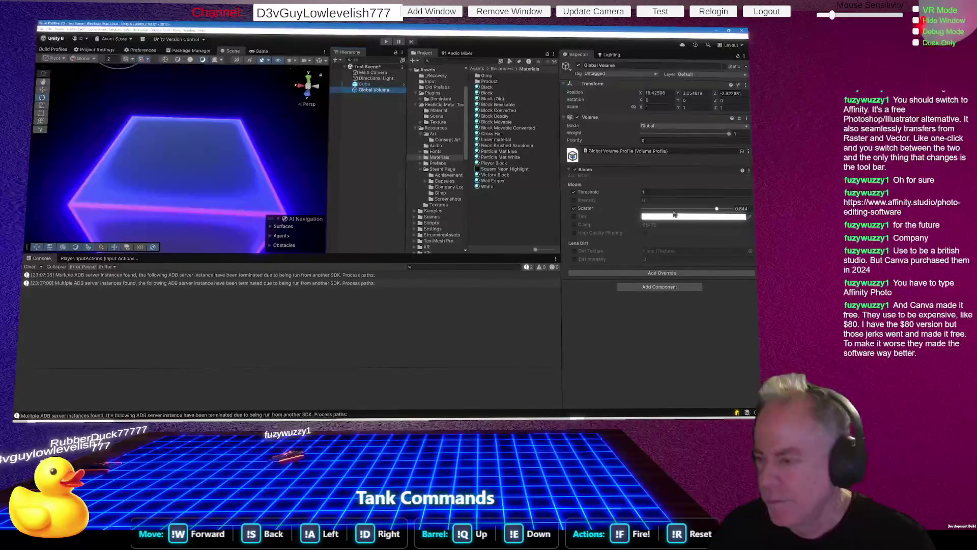
click(695, 209)
drag(695, 213, 671, 214)
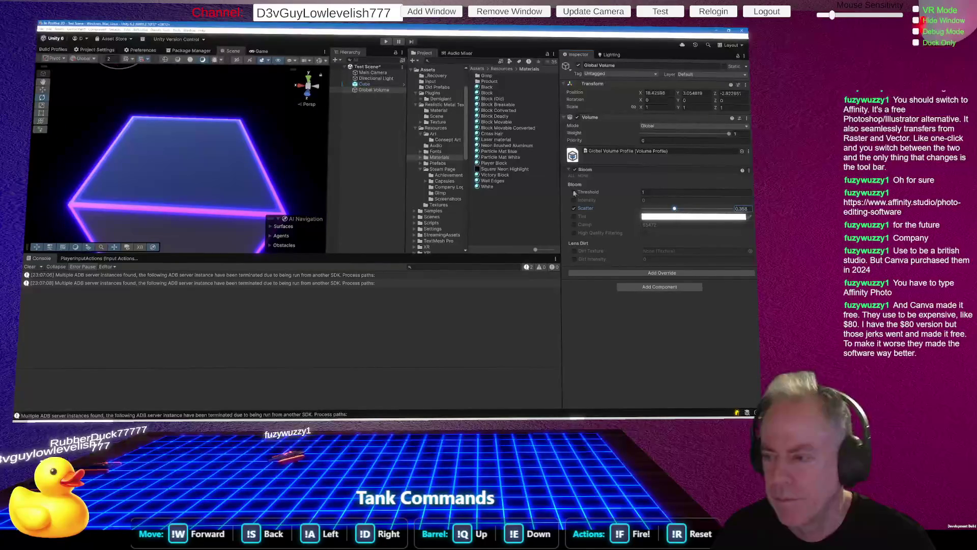
click(589, 193)
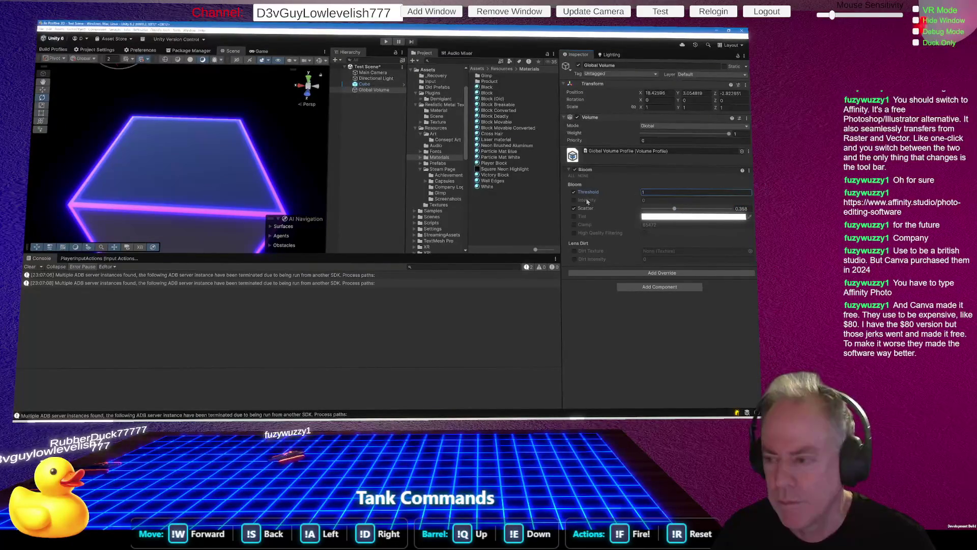
Enable the bloom Intensity override and raise Intensity to 11.92
click(574, 200)
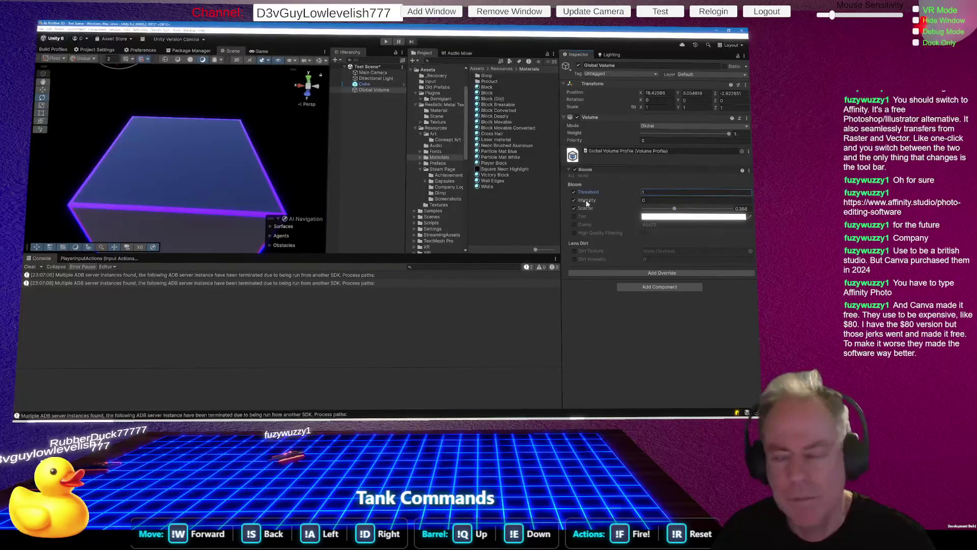
click(574, 201)
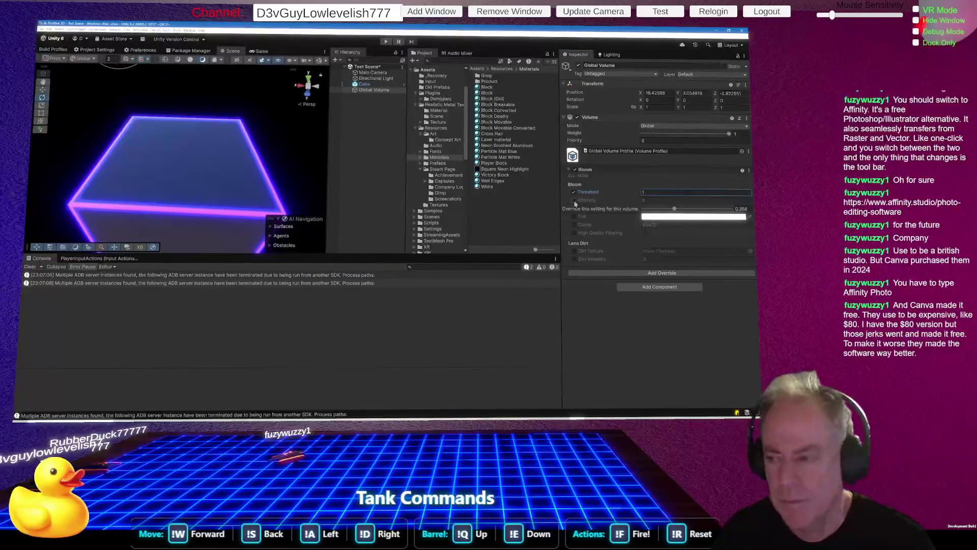
click(574, 201)
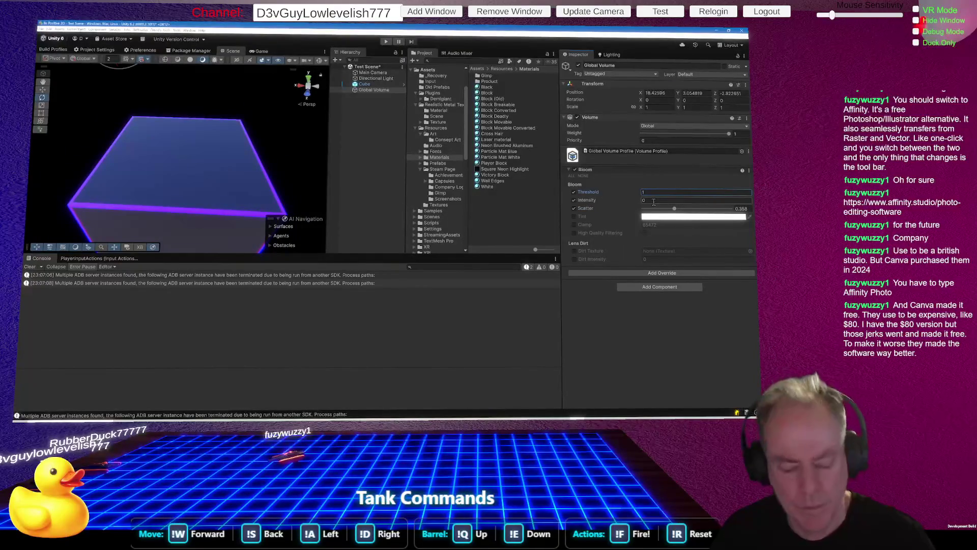
click(653, 200)
text(1)
drag(592, 202, 728, 200)
mouse_move(323, 165)
mouse_down()
mouse_move(253, 143)
mouse_move(154, 131)
mouse_move(230, 127)
mouse_move(247, 145)
mouse_up()
scroll(230, 127, up, 2)
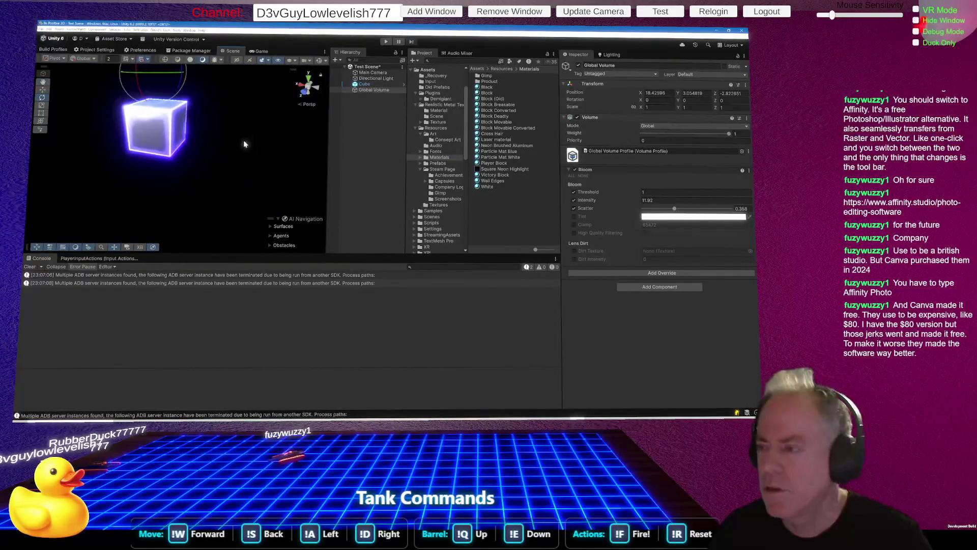
Set the Environment ambient colour to flat grey RGB 117, 117, 117 in the Lighting window
click(611, 55)
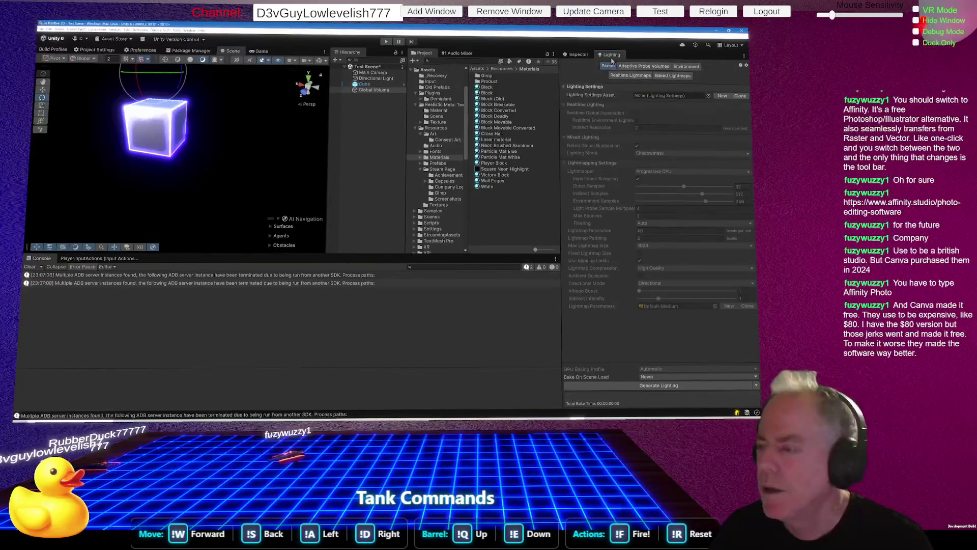
click(692, 67)
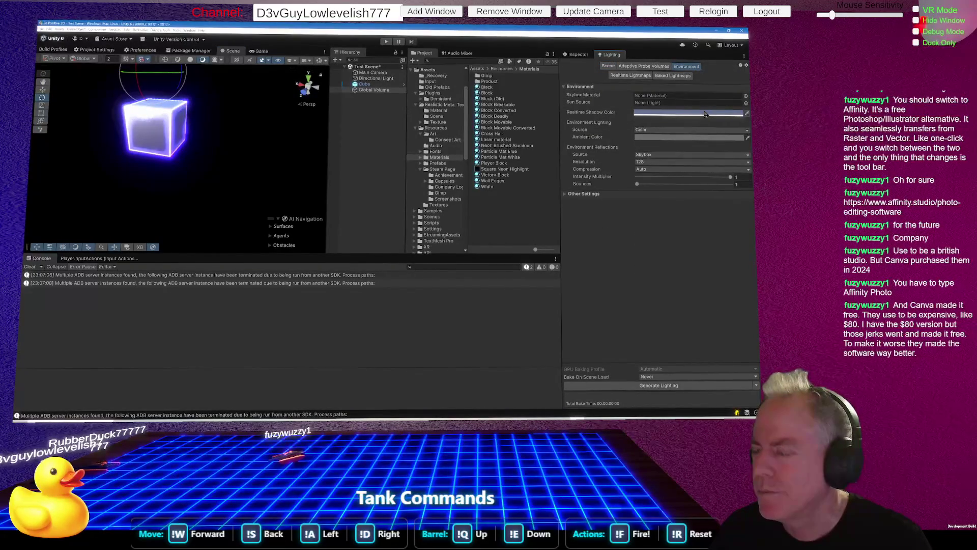
click(695, 138)
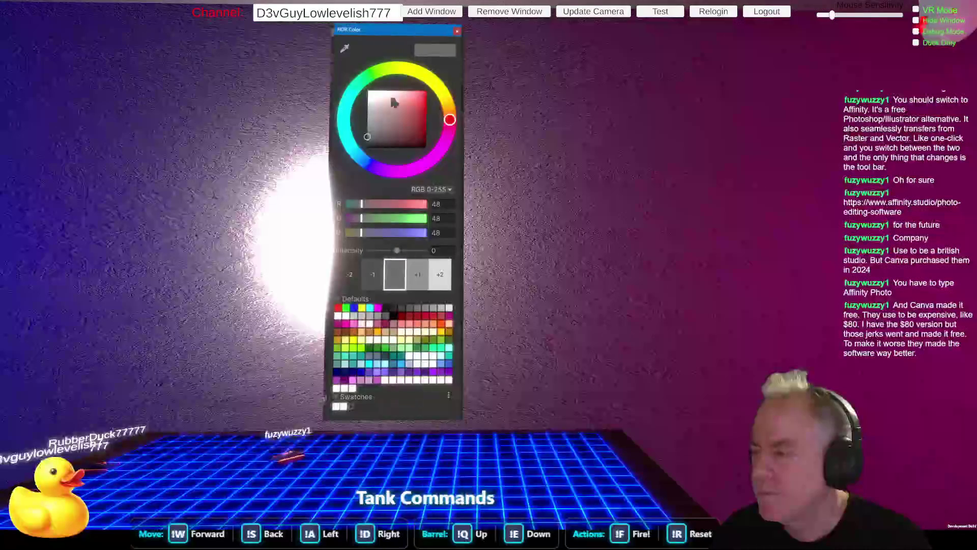
drag(369, 121, 367, 122)
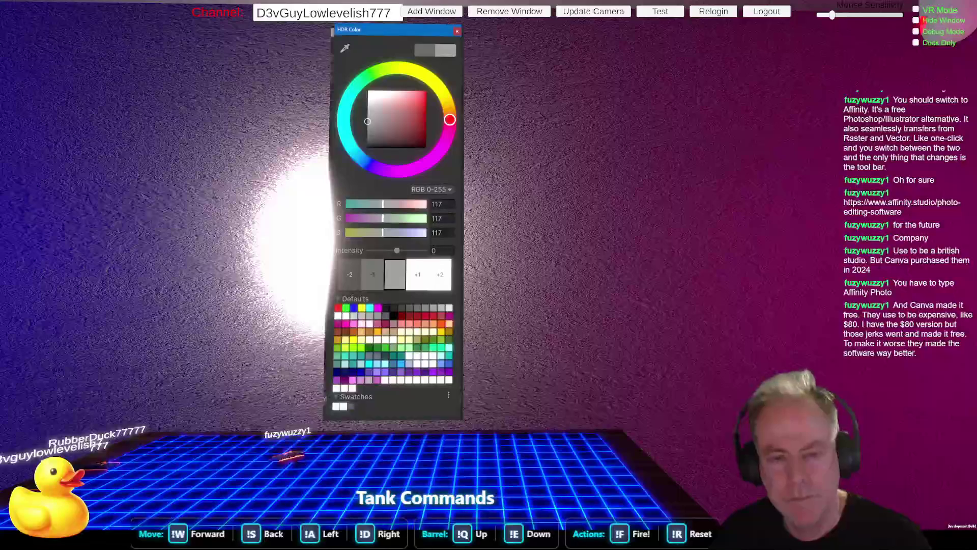
click(153, 120)
mouse_move(153, 120)
mouse_down()
mouse_move(313, 162)
mouse_move(450, 151)
mouse_move(326, 145)
mouse_move(291, 168)
mouse_up()
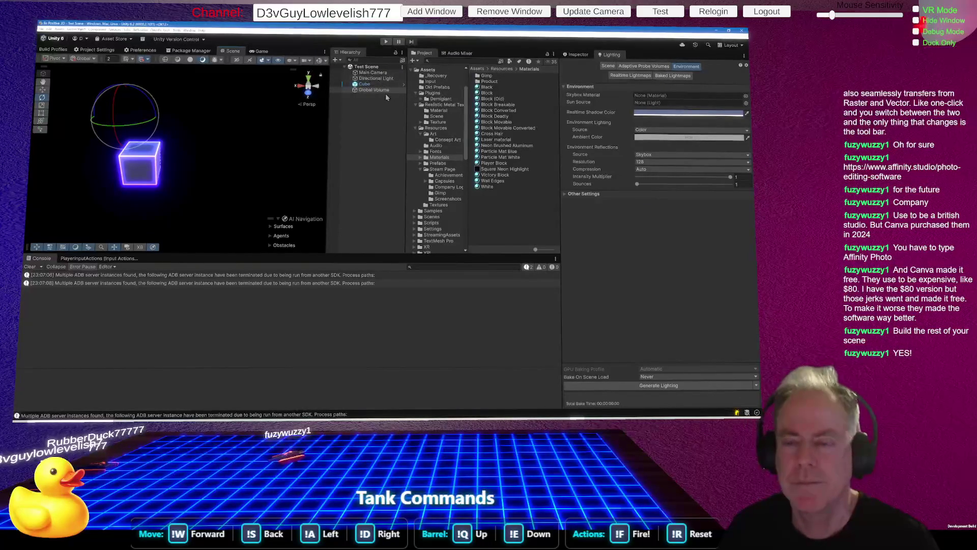
click(367, 85)
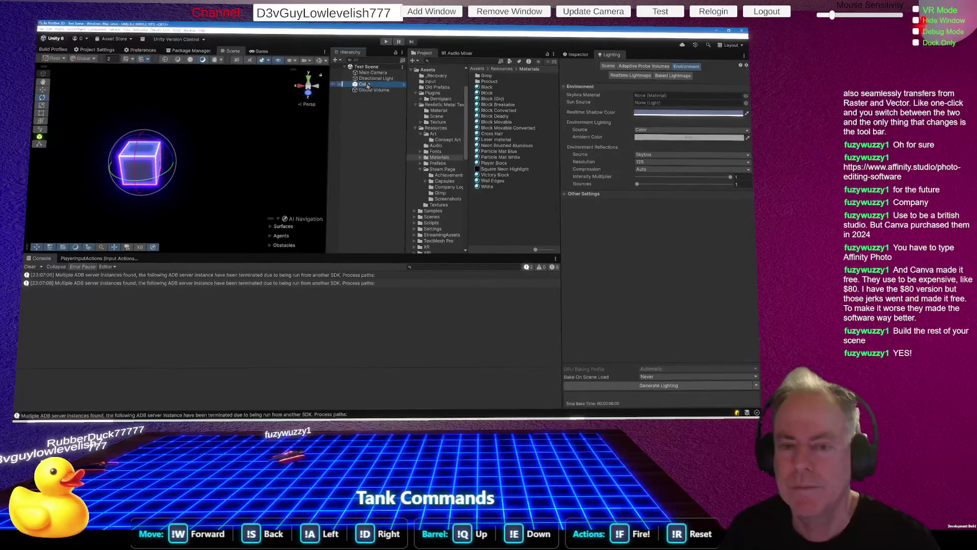
Browse to the Assets/Scenes/Test Scene folder and open the Test Scene asset
right_click(367, 86)
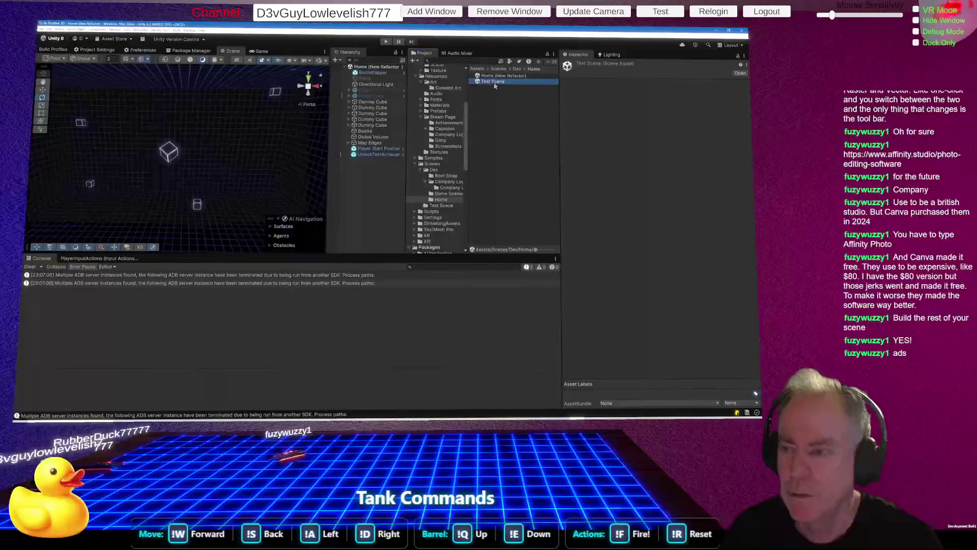
drag(449, 208, 445, 206)
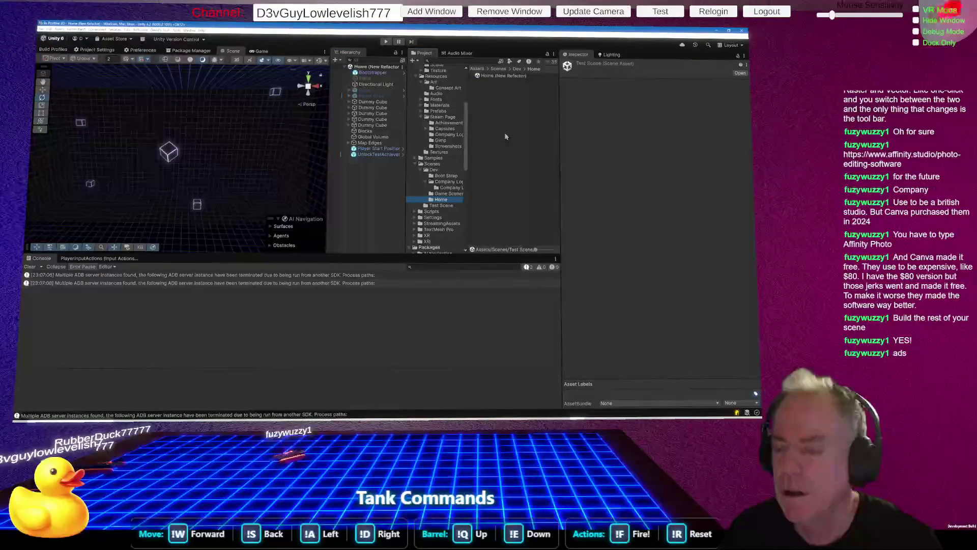
click(442, 209)
click(441, 205)
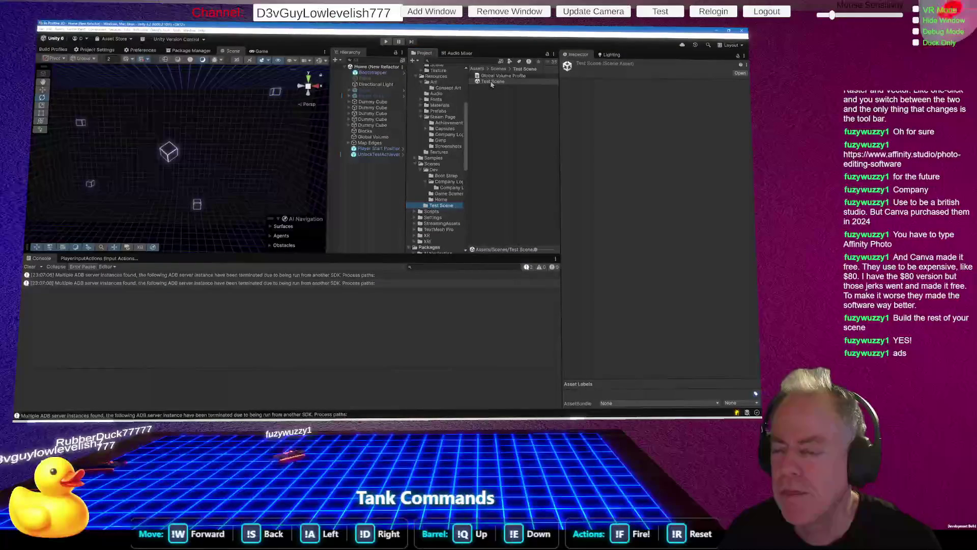
click(448, 200)
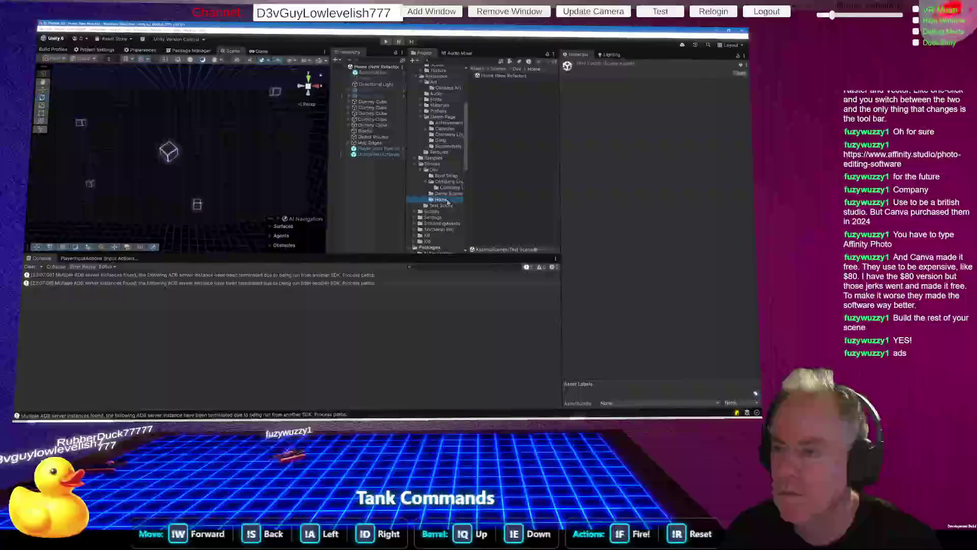
click(451, 206)
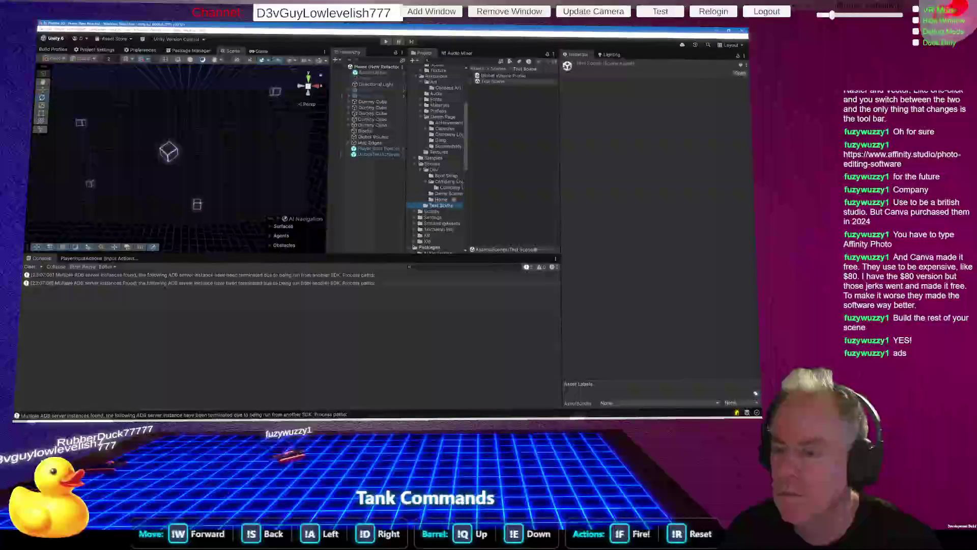
double_click(492, 82)
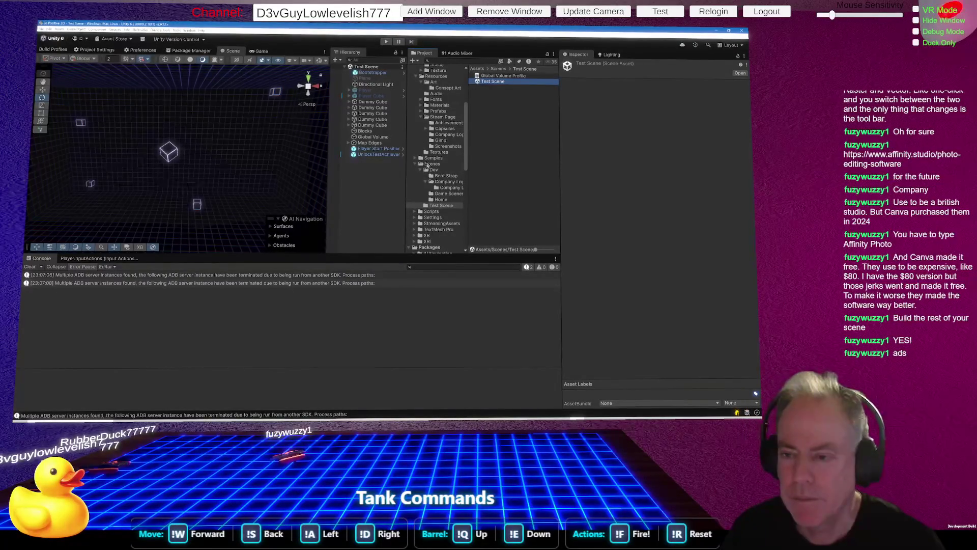
Drag the neon Cube prefab from Resources > Prefabs into the scene, then select the Directional Light
click(438, 111)
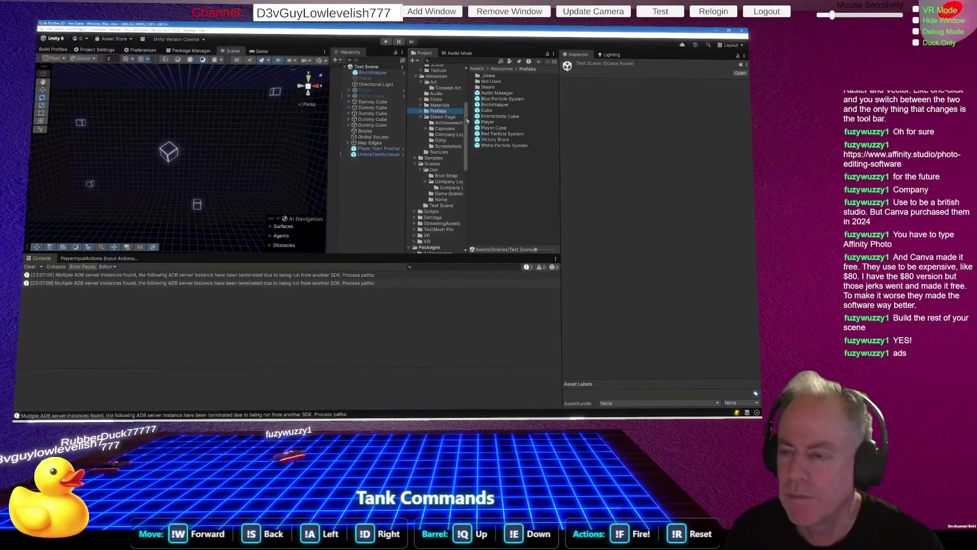
mouse_move(486, 110)
mouse_down()
mouse_move(305, 83)
mouse_move(178, 204)
mouse_move(188, 215)
mouse_move(162, 216)
mouse_move(151, 259)
mouse_move(146, 248)
mouse_move(319, 248)
mouse_move(204, 248)
mouse_move(174, 237)
mouse_up()
right_click(168, 215)
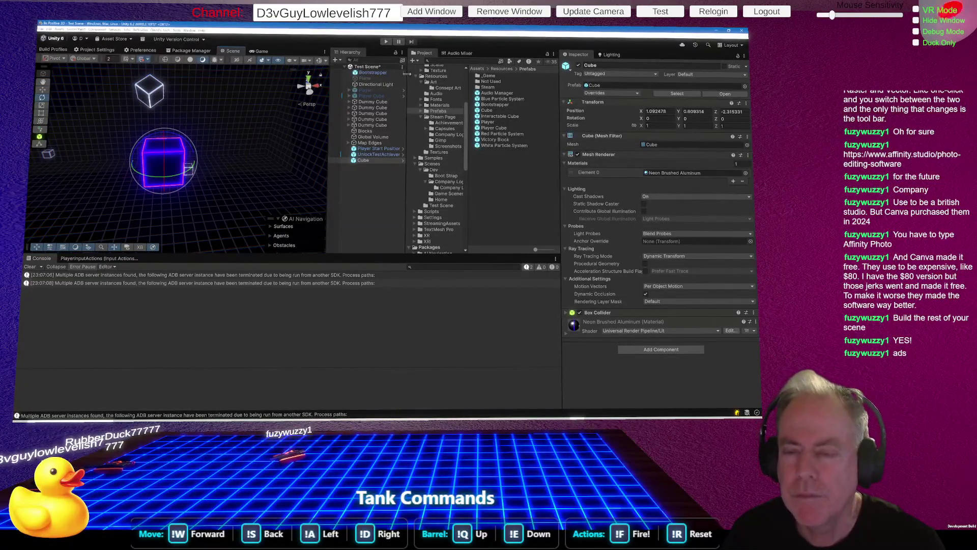
click(376, 85)
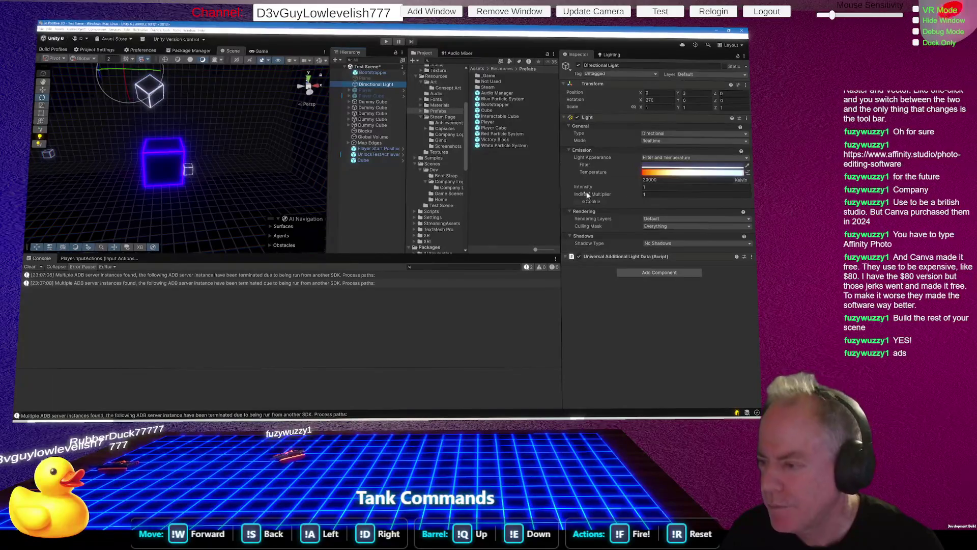
drag(584, 189, 598, 187)
Try higher Directional Light intensities, revert to intensity 1, and deactivate that original light
text(0.)
key(BackSpace)
text(1)
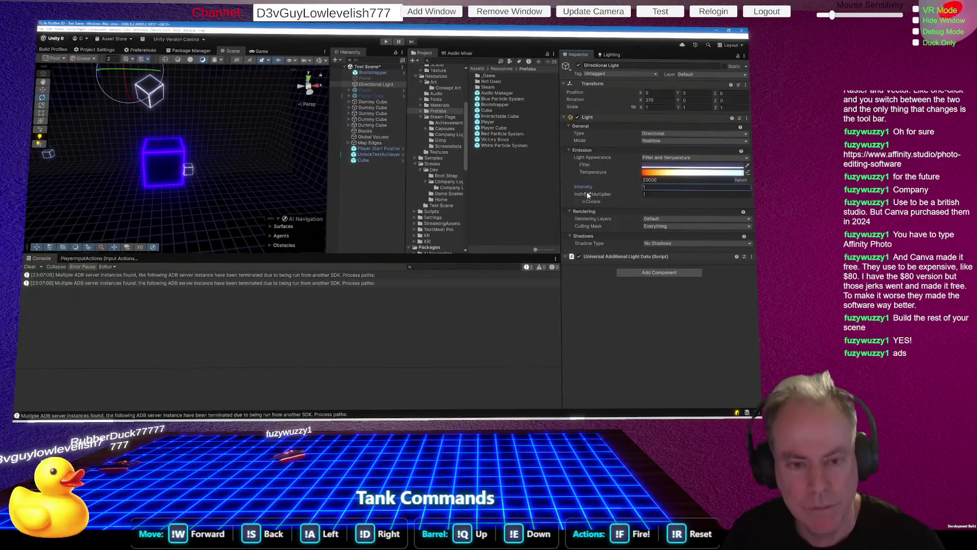
mouse_move(588, 184)
mouse_down()
mouse_move(603, 186)
mouse_move(50, 176)
mouse_move(252, 163)
mouse_up()
key(ctrl+z)
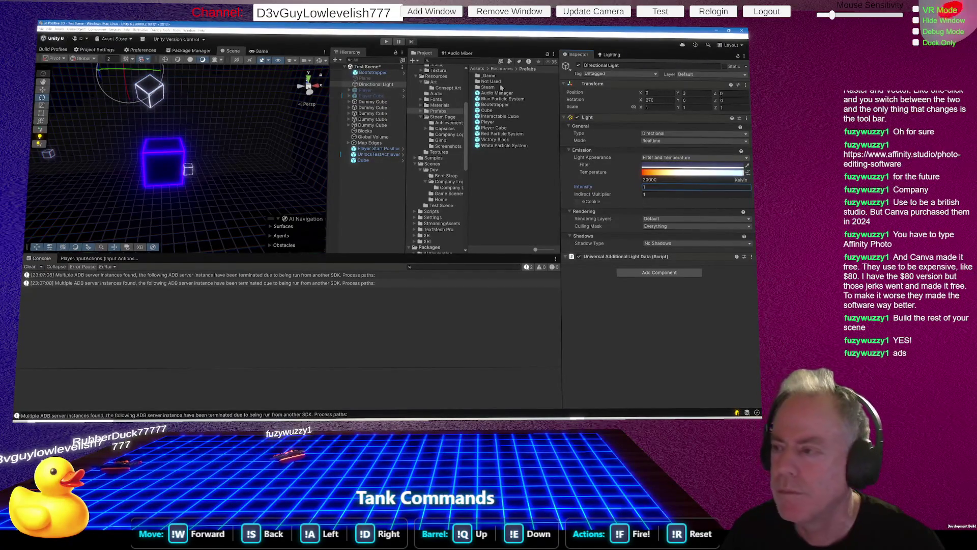
click(579, 65)
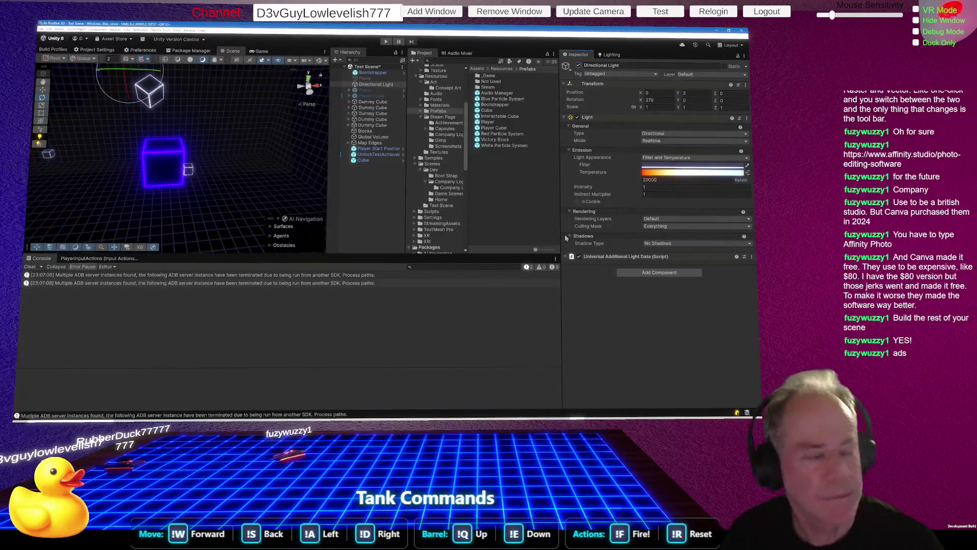
Create a new Directional Light from the Hierarchy's Light menu and bring up the Lighting settings
right_click(361, 185)
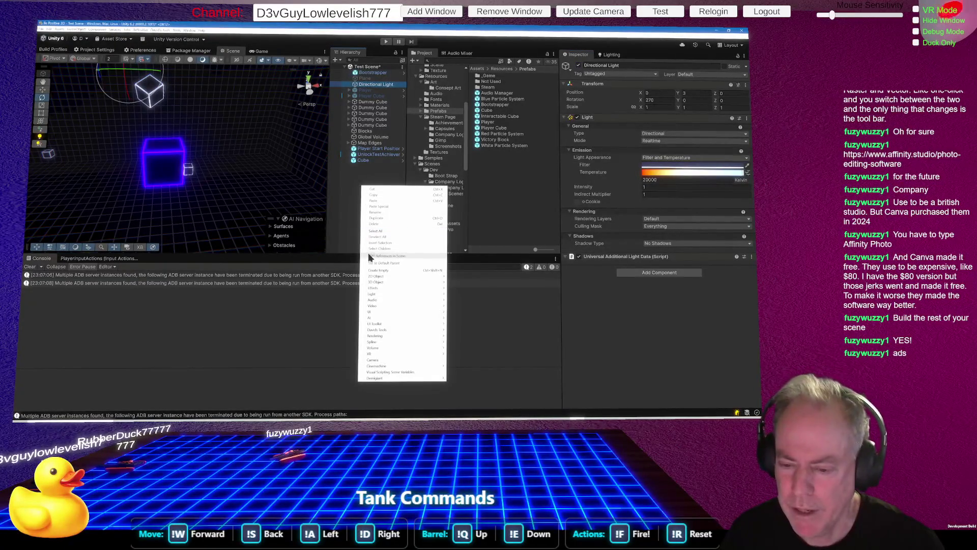
mouse_move(402, 336)
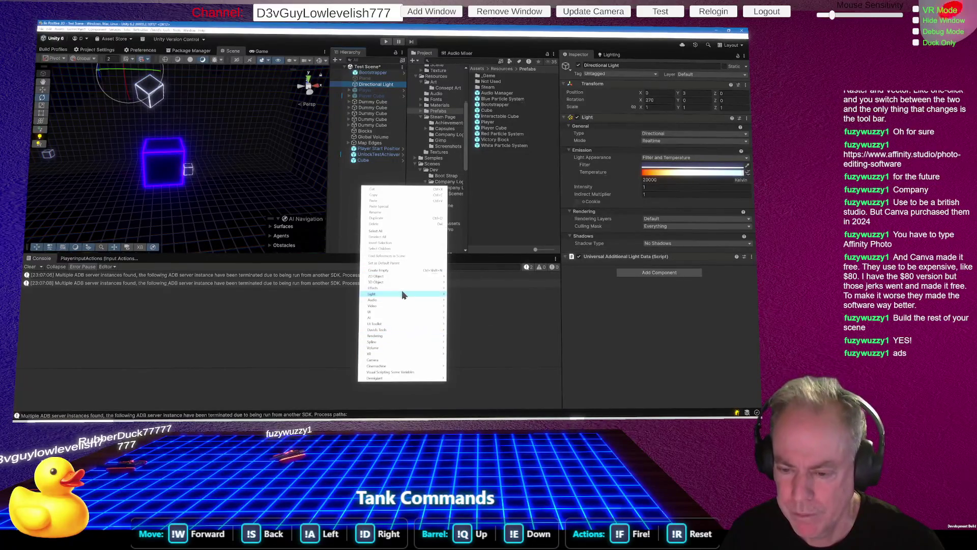
mouse_move(402, 291)
click(466, 294)
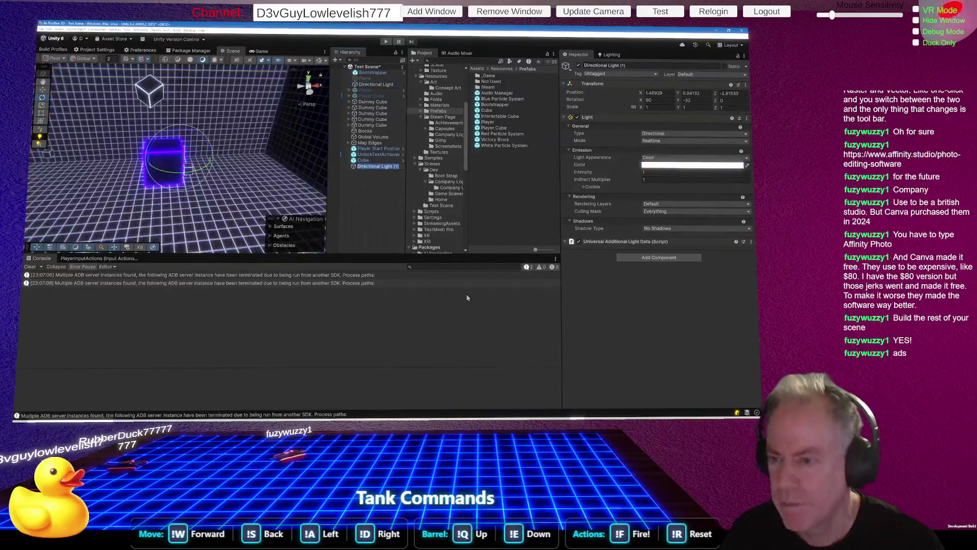
mouse_move(231, 216)
mouse_down()
mouse_move(471, 190)
mouse_move(514, 238)
mouse_move(658, 294)
mouse_move(60, 227)
mouse_move(83, 173)
mouse_move(88, 210)
mouse_move(45, 206)
mouse_move(35, 236)
mouse_move(92, 157)
mouse_move(97, 186)
mouse_up()
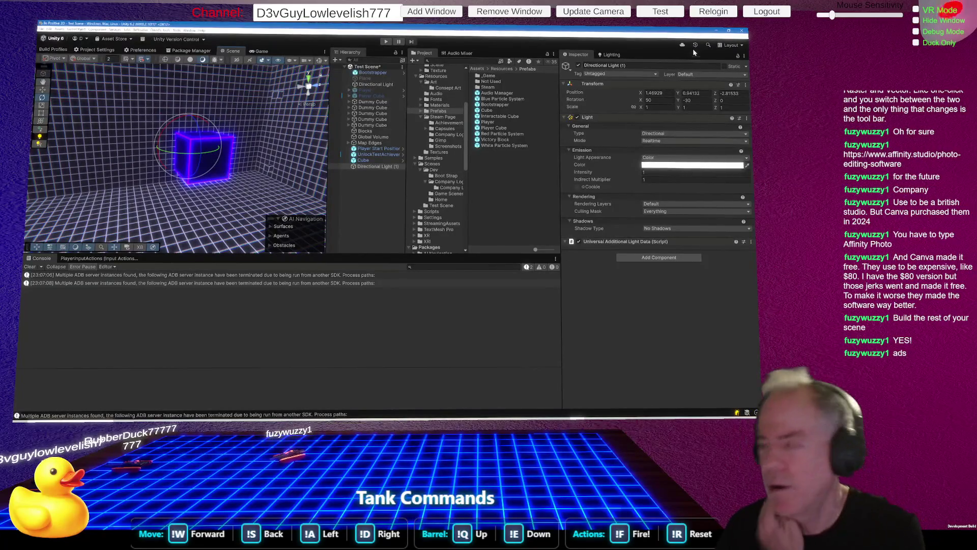
click(618, 55)
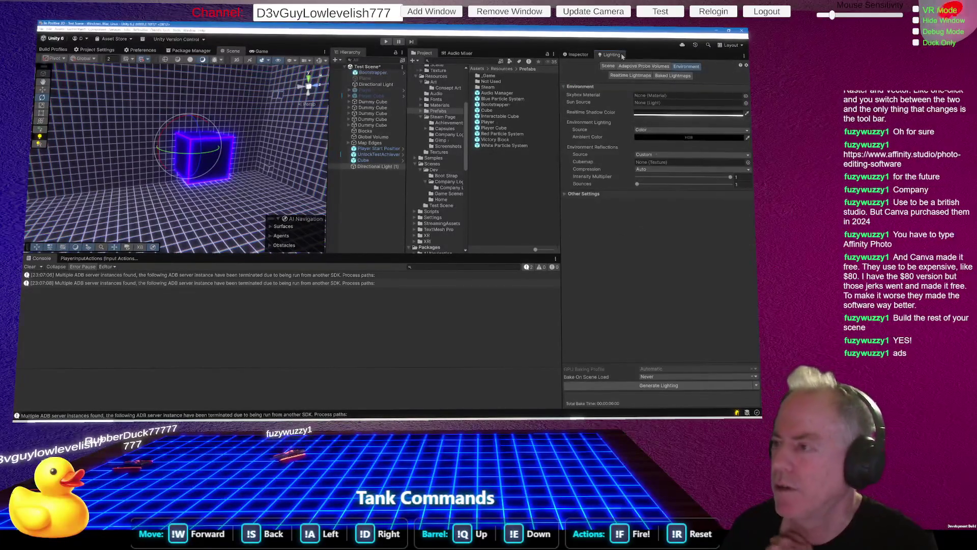
Start the Generate Lighting bake and rotate the new directional light to reshade the cube
click(672, 389)
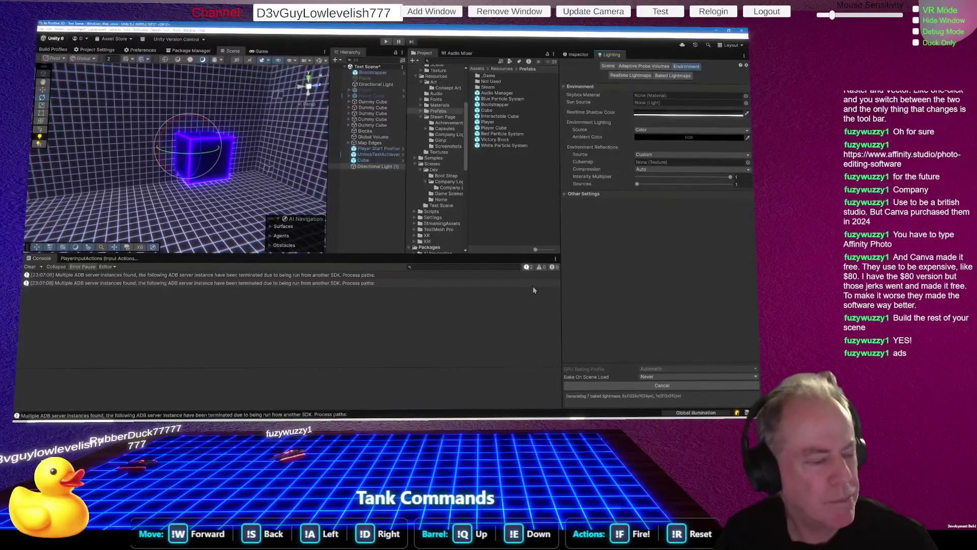
mouse_move(326, 177)
mouse_down()
mouse_move(272, 146)
mouse_move(255, 121)
mouse_move(252, 159)
mouse_move(213, 162)
mouse_move(154, 146)
mouse_move(137, 108)
mouse_up()
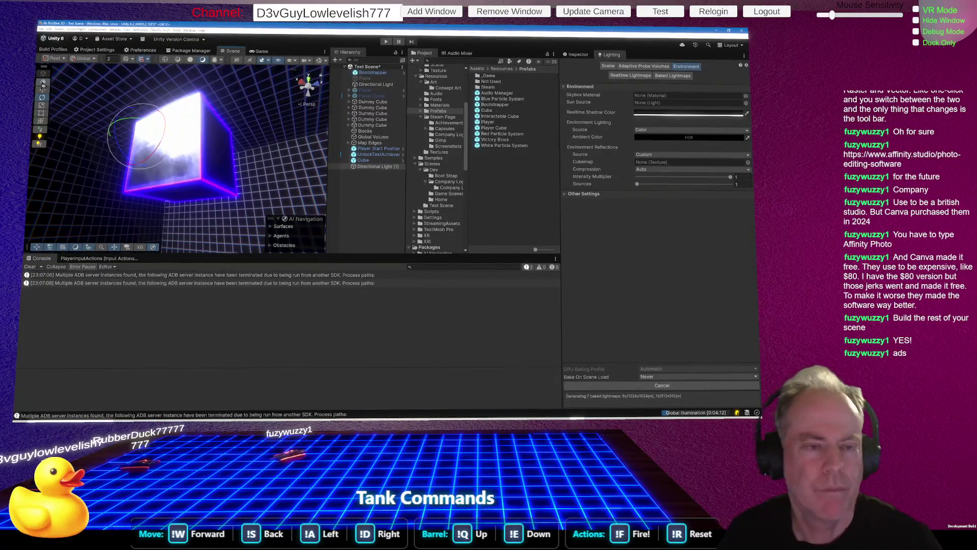
drag(137, 120, 139, 122)
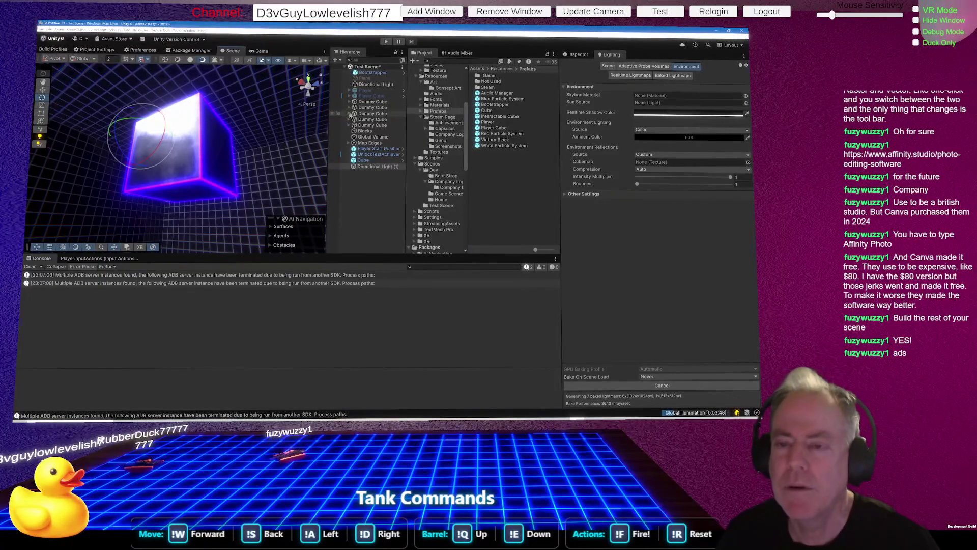
Select both directional lights with the custom tools command and expand Map Edges to show the Quad walls
right_click(365, 194)
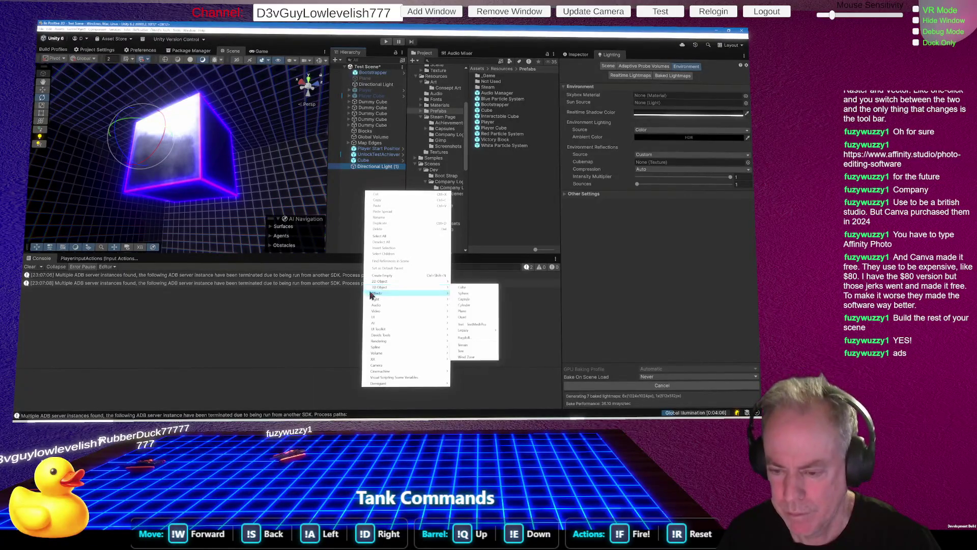
mouse_move(379, 301)
mouse_move(398, 333)
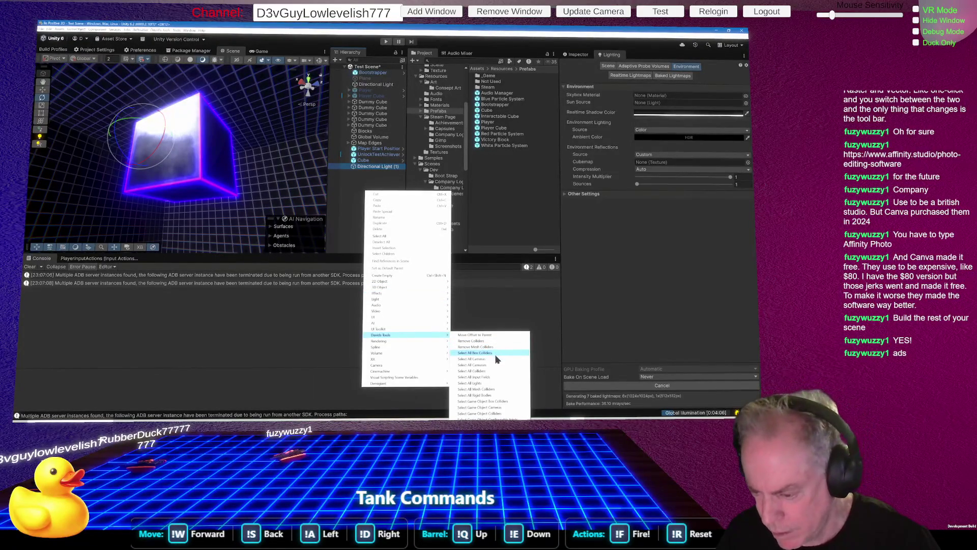
click(484, 383)
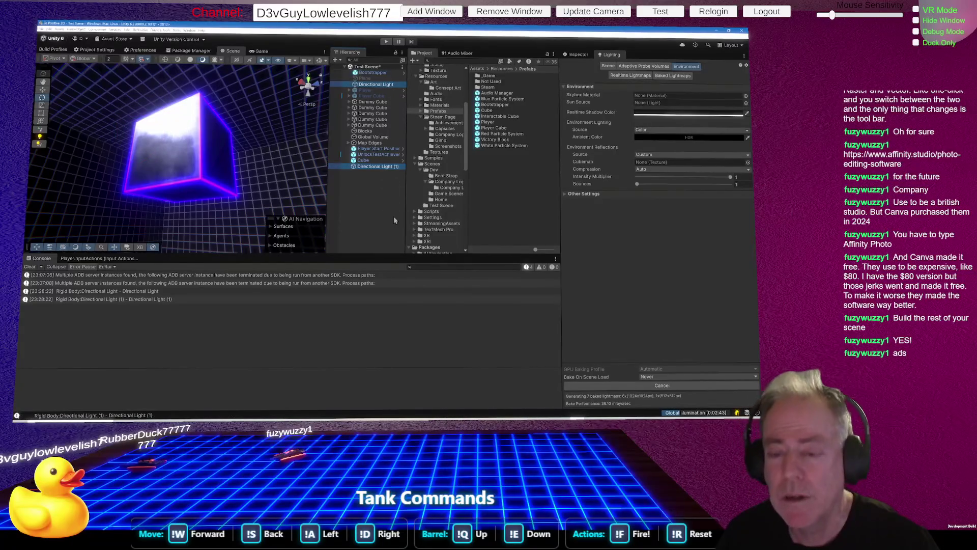
click(349, 143)
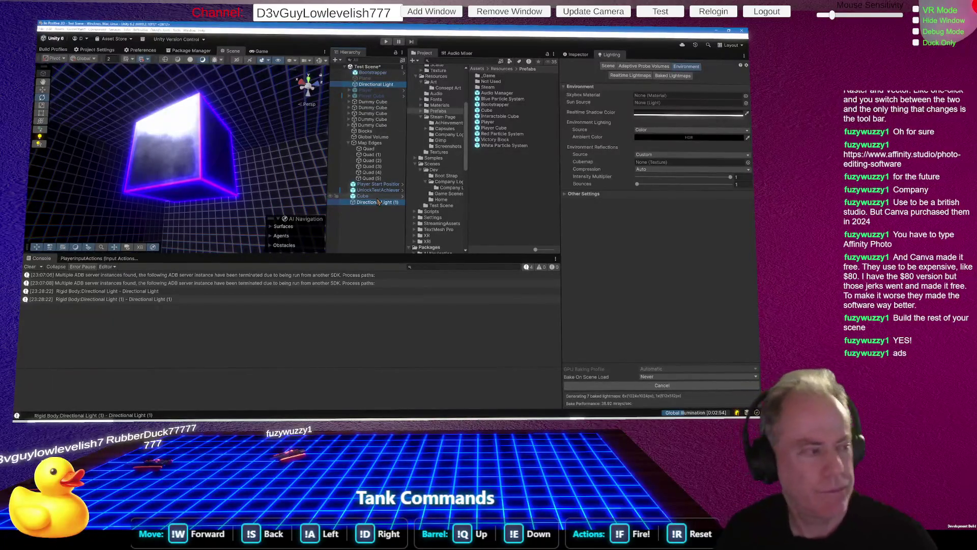
mouse_move(291, 155)
mouse_down()
mouse_move(306, 201)
mouse_move(376, 218)
mouse_move(307, 255)
mouse_move(633, 246)
mouse_move(609, 200)
mouse_move(570, 178)
mouse_move(496, 194)
mouse_move(353, 203)
mouse_up()
Set the Cube's Inspector Rotation to X 90, Y 0, Z 0 and frame it in the view
click(149, 148)
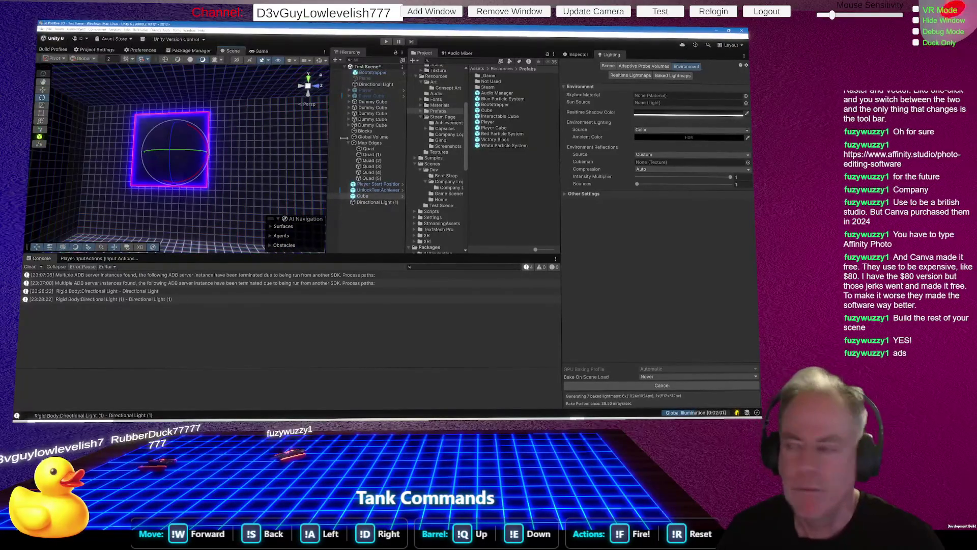
click(576, 54)
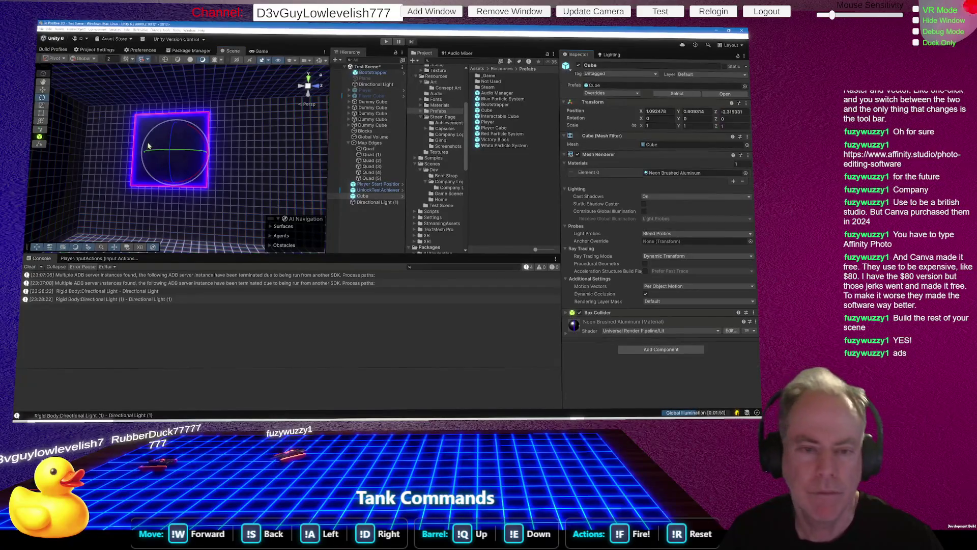
mouse_move(148, 146)
mouse_down()
mouse_move(74, 166)
mouse_move(300, 126)
mouse_move(353, 127)
mouse_move(334, 108)
mouse_move(326, 145)
mouse_move(313, 97)
mouse_up()
click(665, 119)
text(90)
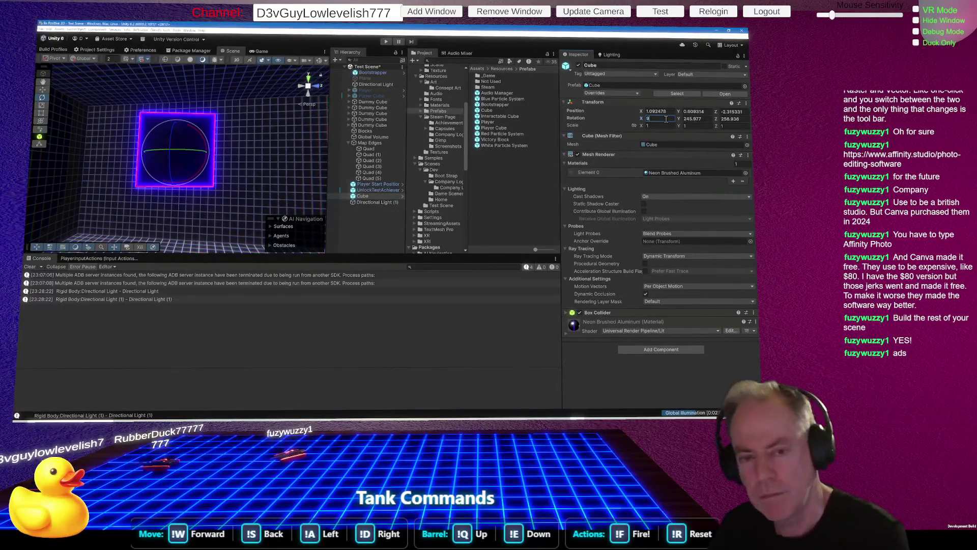
key(Tab)
text(0)
key(Tab)
text(0)
key(Return)
mouse_move(206, 195)
mouse_down()
mouse_move(262, 192)
mouse_move(202, 191)
mouse_move(403, 219)
mouse_up()
key(f)
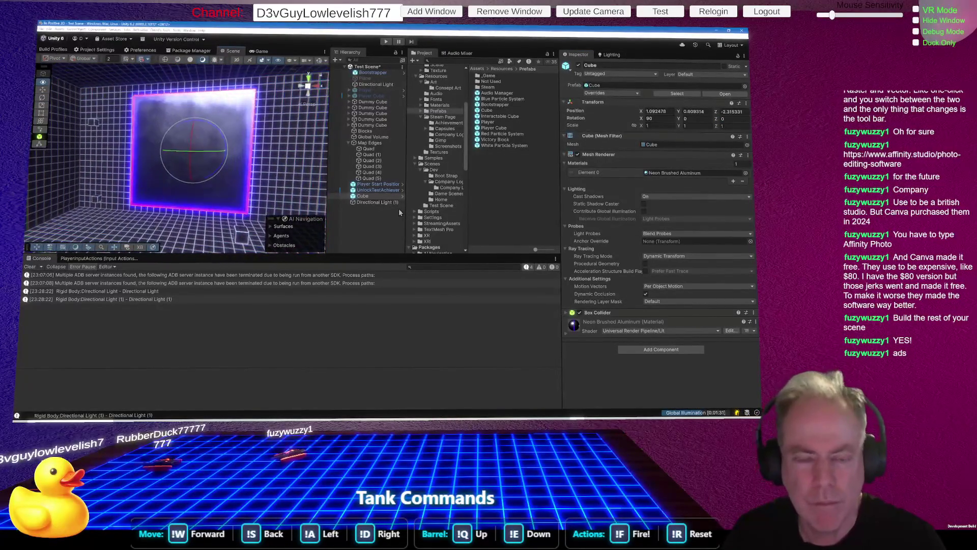